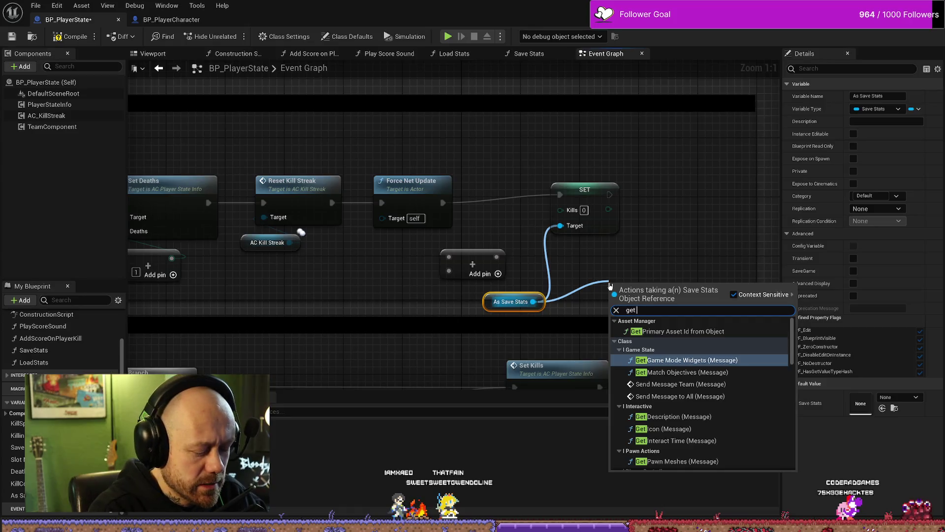
Add a Kills getter from As Save Stats plus 1, and feed the sum into SET Kills
{"action": "type", "text": "kills"}
{"action": "key", "text": "Return"}
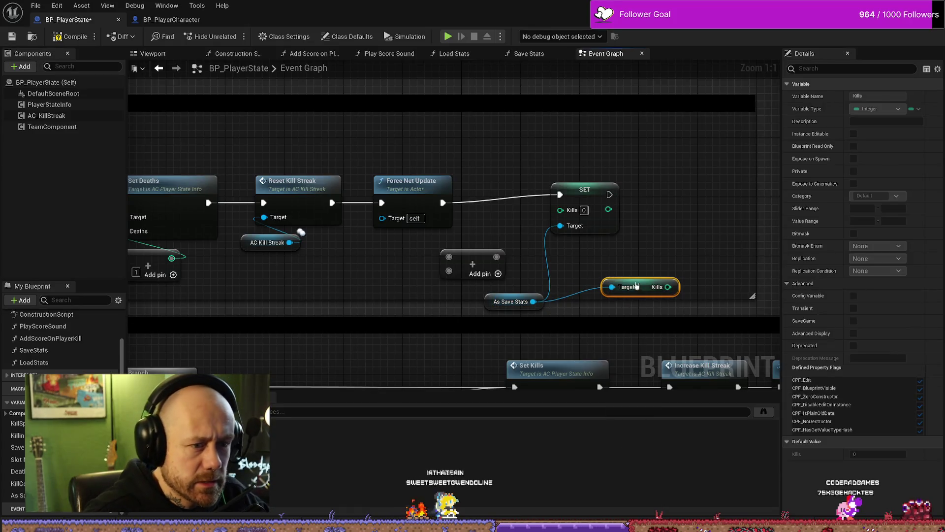
{"action": "left_click_drag", "start_coordinate": [636, 285], "coordinate": [521, 283]}
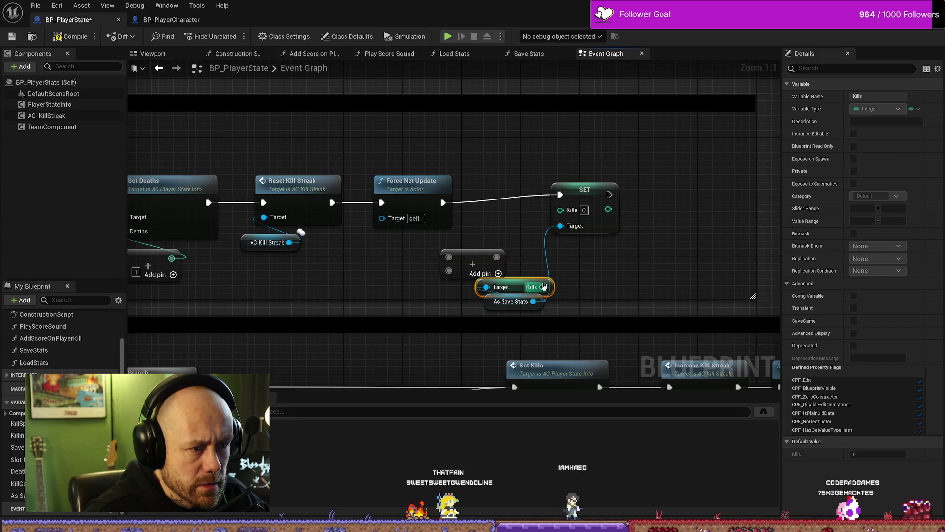
{"action": "mouse_move", "coordinate": [480, 255]}
{"action": "left_mouse_down"}
{"action": "mouse_move", "coordinate": [501, 238]}
{"action": "mouse_move", "coordinate": [533, 265]}
{"action": "mouse_move", "coordinate": [493, 243]}
{"action": "left_mouse_up"}
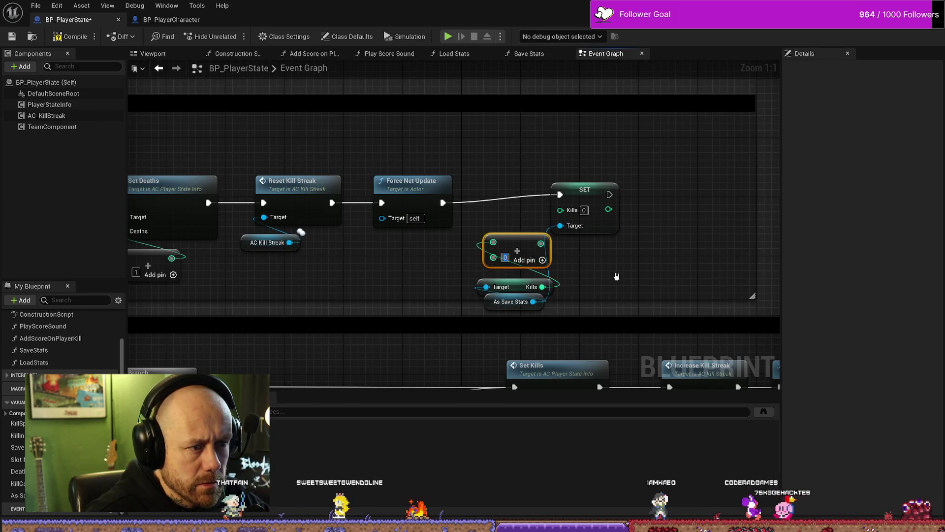
{"action": "type", "text": "1"}
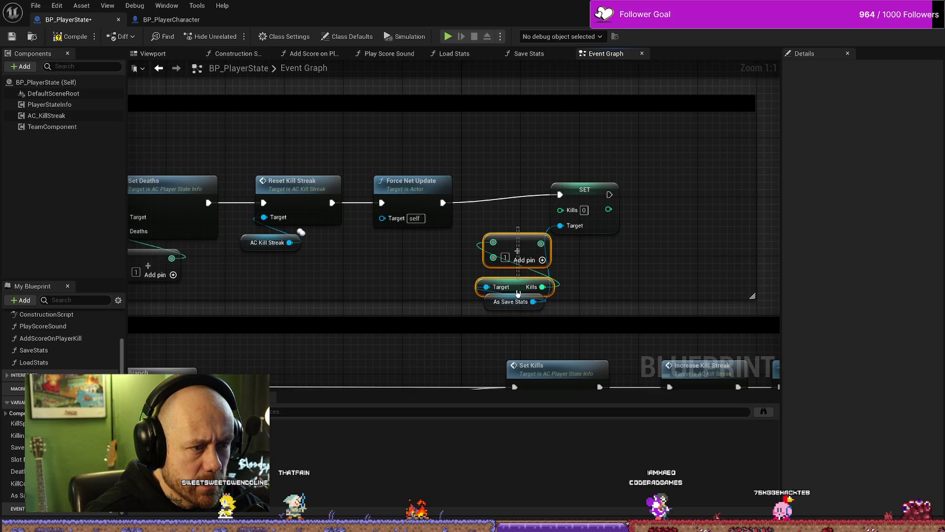
{"action": "left_click", "coordinate": [517, 298], "text": "ctrl"}
{"action": "left_click_drag", "start_coordinate": [517, 295], "coordinate": [480, 296]}
{"action": "mouse_move", "coordinate": [503, 243]}
{"action": "left_mouse_down"}
{"action": "mouse_move", "coordinate": [565, 220]}
{"action": "mouse_move", "coordinate": [561, 210]}
{"action": "mouse_move", "coordinate": [609, 193]}
{"action": "mouse_move", "coordinate": [603, 212]}
{"action": "mouse_move", "coordinate": [624, 197]}
{"action": "left_mouse_up"}
{"action": "left_click", "coordinate": [585, 190]}
Arrange the Kills getter, Add and As Save Stats nodes neatly beside SET Kills
{"action": "left_click", "coordinate": [475, 283]}
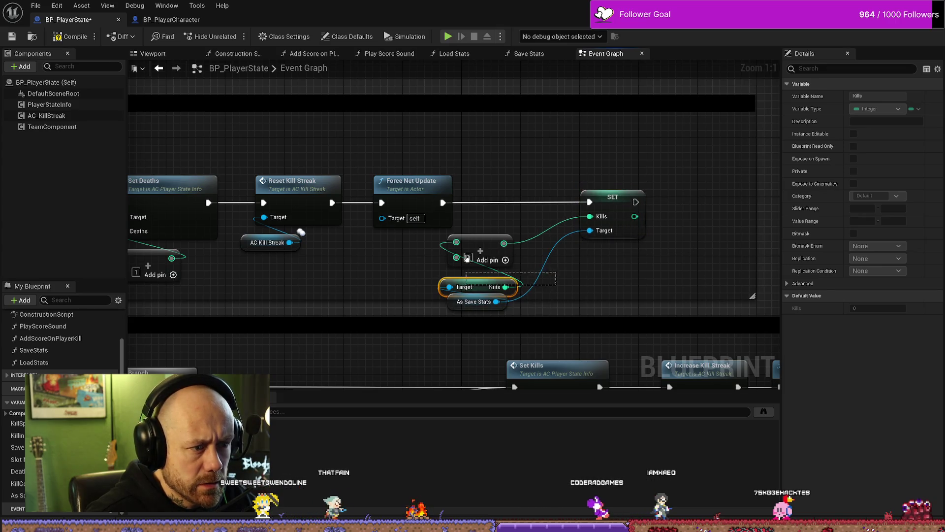
{"action": "left_click", "coordinate": [479, 249], "text": "ctrl"}
{"action": "left_click_drag", "start_coordinate": [479, 249], "coordinate": [517, 229]}
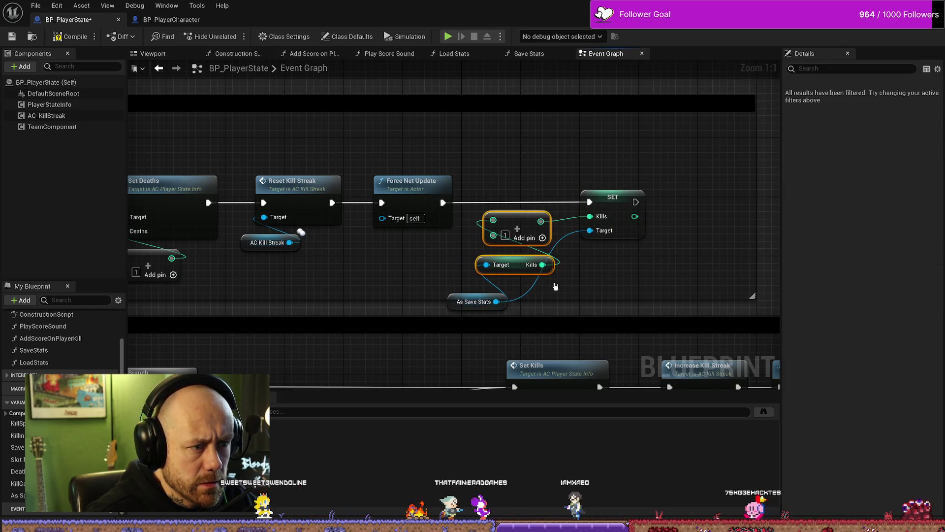
{"action": "left_click", "coordinate": [461, 301]}
{"action": "left_click_drag", "start_coordinate": [461, 302], "coordinate": [491, 287]}
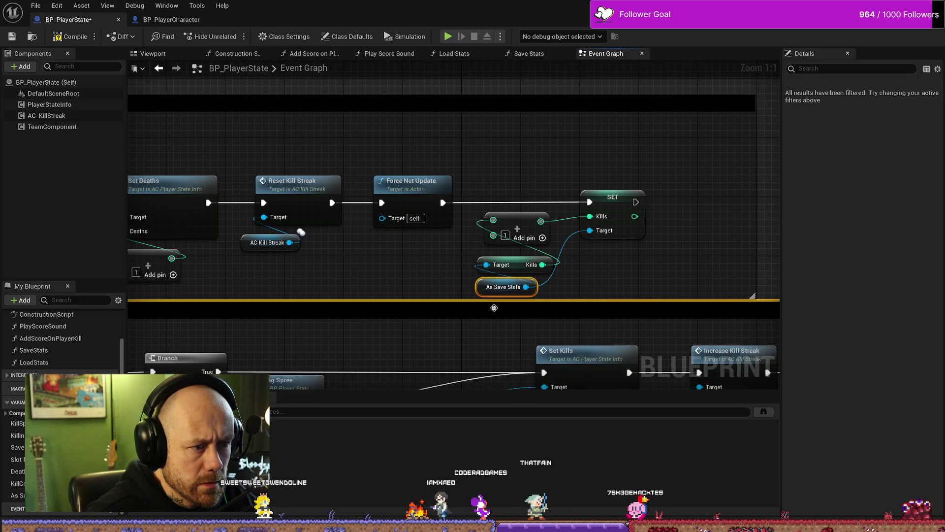
{"action": "key", "text": "ctrl+z"}
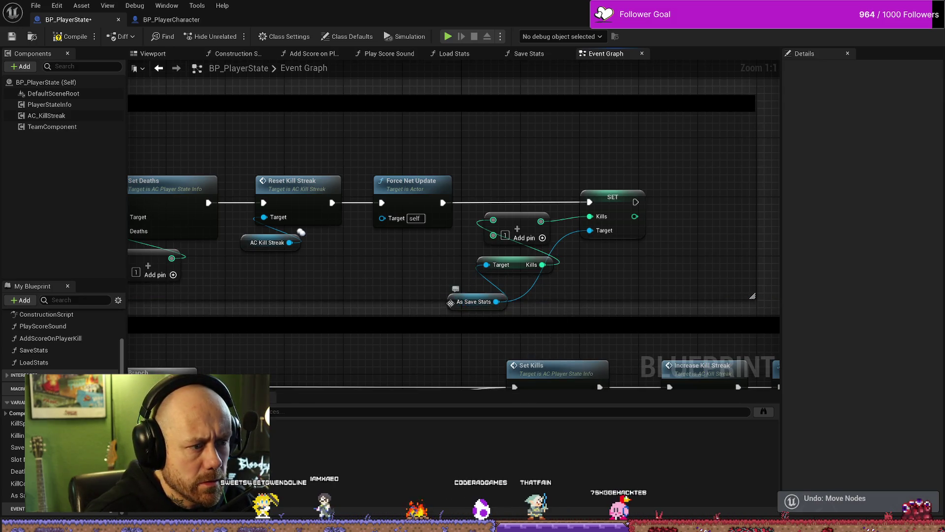
{"action": "left_click_drag", "start_coordinate": [451, 303], "coordinate": [488, 288]}
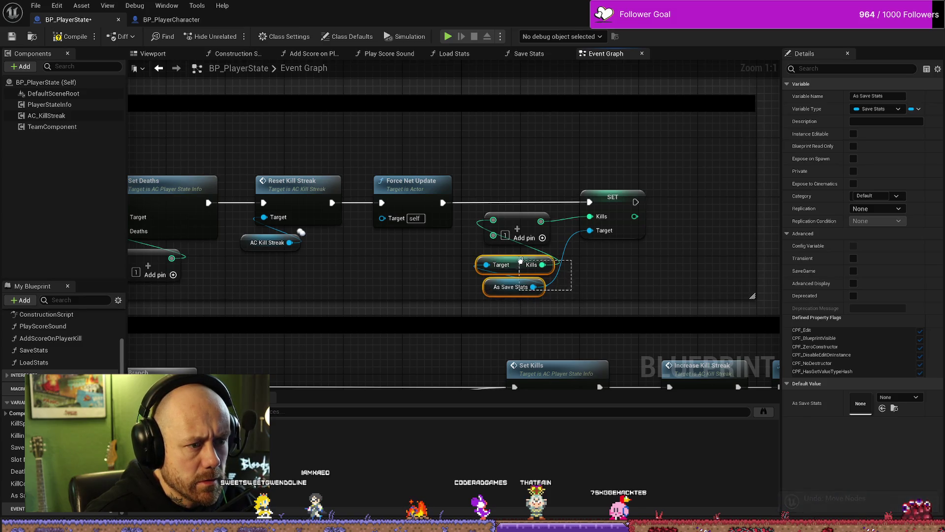
{"action": "left_click_drag", "start_coordinate": [521, 260], "coordinate": [512, 257]}
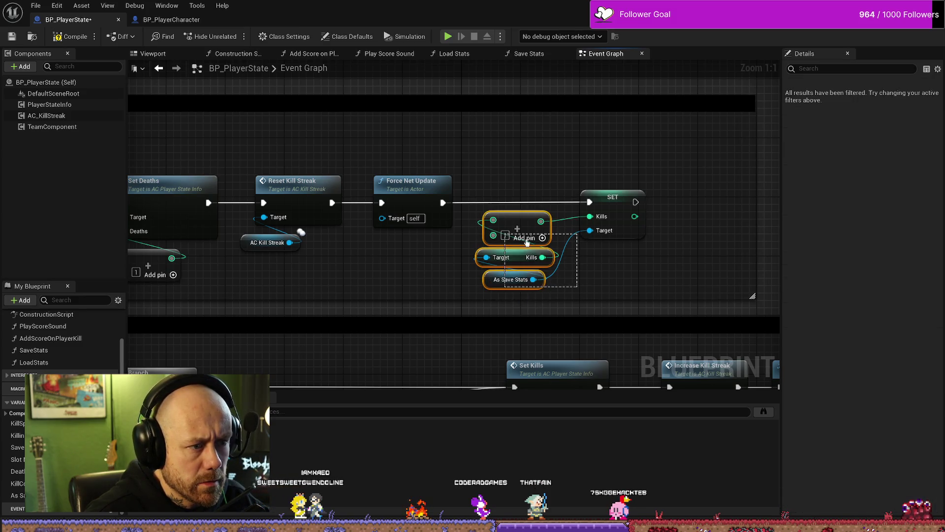
Compile BP_PlayerState with the Save Stats function graph in view
{"action": "left_click", "coordinate": [530, 53]}
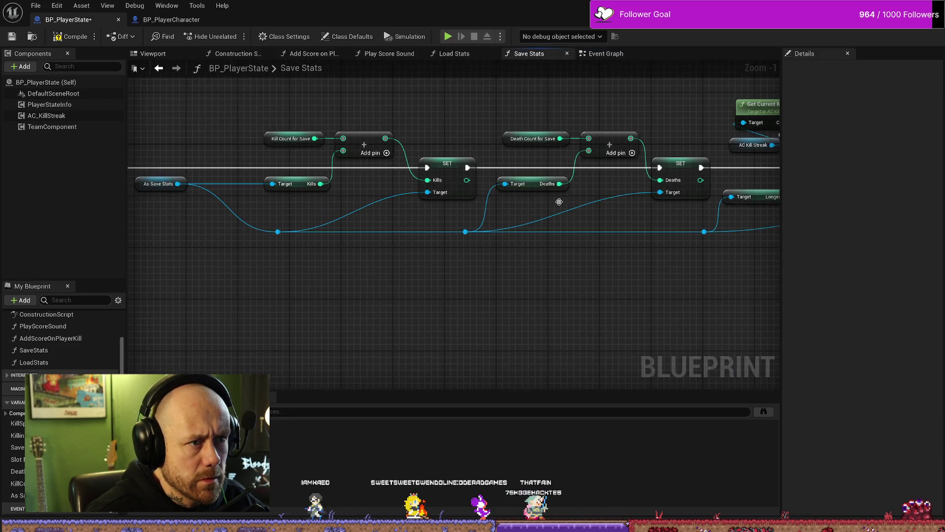
{"action": "left_click_drag", "start_coordinate": [560, 202], "coordinate": [537, 211]}
{"action": "mouse_move", "coordinate": [529, 314]}
{"action": "left_mouse_down"}
{"action": "mouse_move", "coordinate": [386, 305]}
{"action": "mouse_move", "coordinate": [460, 317]}
{"action": "mouse_move", "coordinate": [435, 314]}
{"action": "left_mouse_up"}
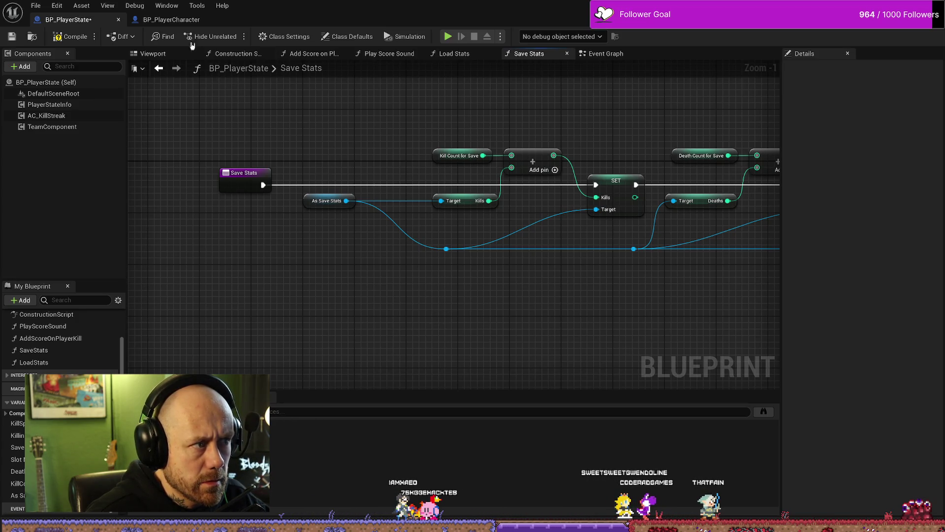
{"action": "left_click", "coordinate": [73, 42]}
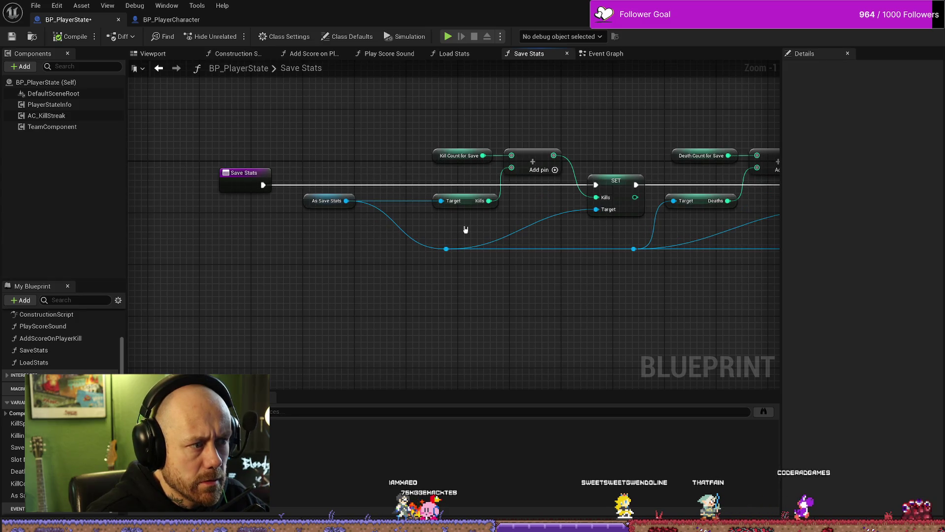
Delete the Kill Count for Save addition nodes and move As Save Stats lower
{"action": "left_click_drag", "start_coordinate": [465, 229], "coordinate": [427, 241]}
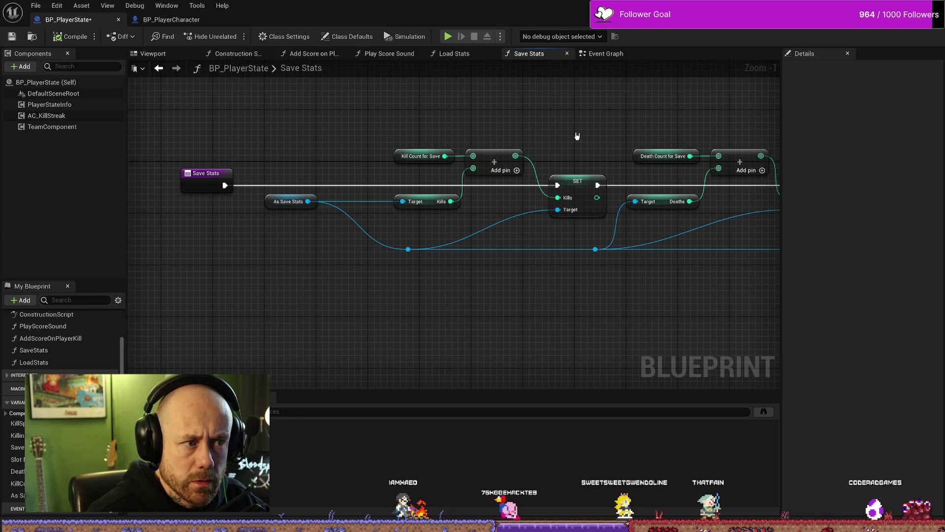
{"action": "mouse_move", "coordinate": [577, 135]}
{"action": "left_mouse_down"}
{"action": "mouse_move", "coordinate": [511, 133]}
{"action": "mouse_move", "coordinate": [365, 227]}
{"action": "mouse_move", "coordinate": [356, 206]}
{"action": "left_mouse_up"}
{"action": "key", "text": "Delete"}
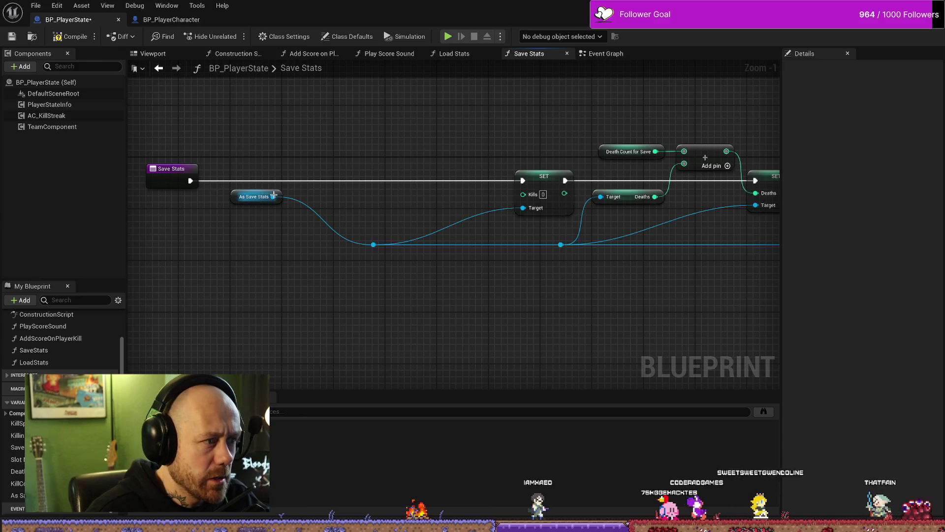
{"action": "left_click", "coordinate": [373, 244]}
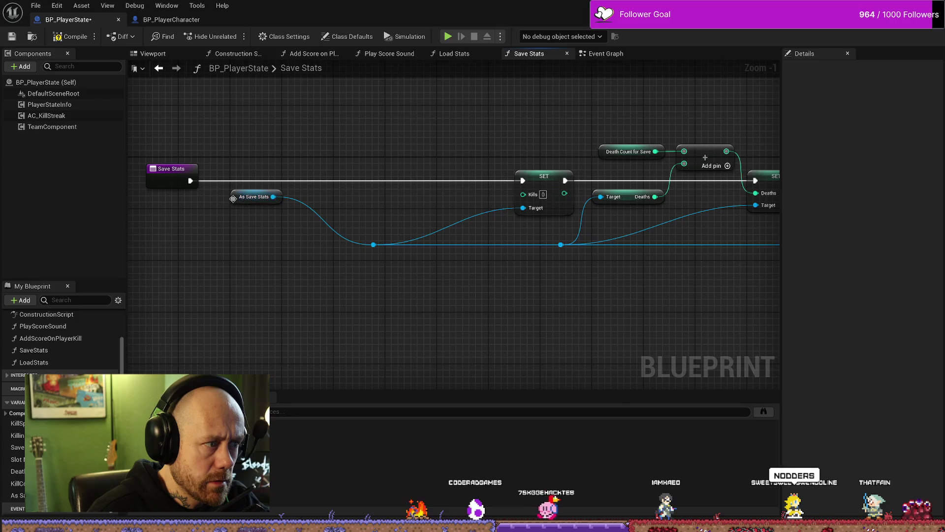
{"action": "mouse_move", "coordinate": [232, 198]}
{"action": "left_mouse_down"}
{"action": "mouse_move", "coordinate": [312, 236]}
{"action": "mouse_move", "coordinate": [284, 230]}
{"action": "mouse_move", "coordinate": [372, 206]}
{"action": "left_mouse_up"}
{"action": "left_click", "coordinate": [433, 194]}
Add a Get Kills node from As Save Stats and wire it into SET Kills
{"action": "type", "text": "get k"}
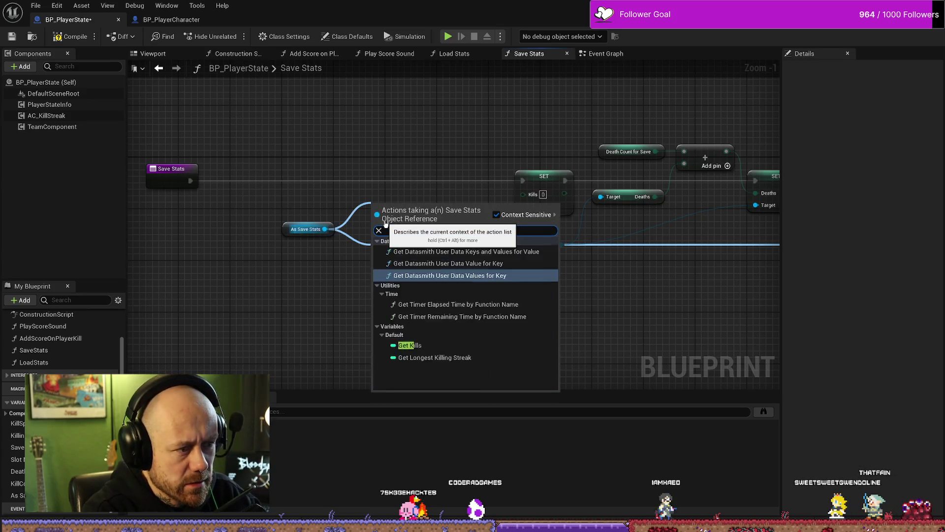
{"action": "type", "text": "ills"}
{"action": "key", "text": "Return"}
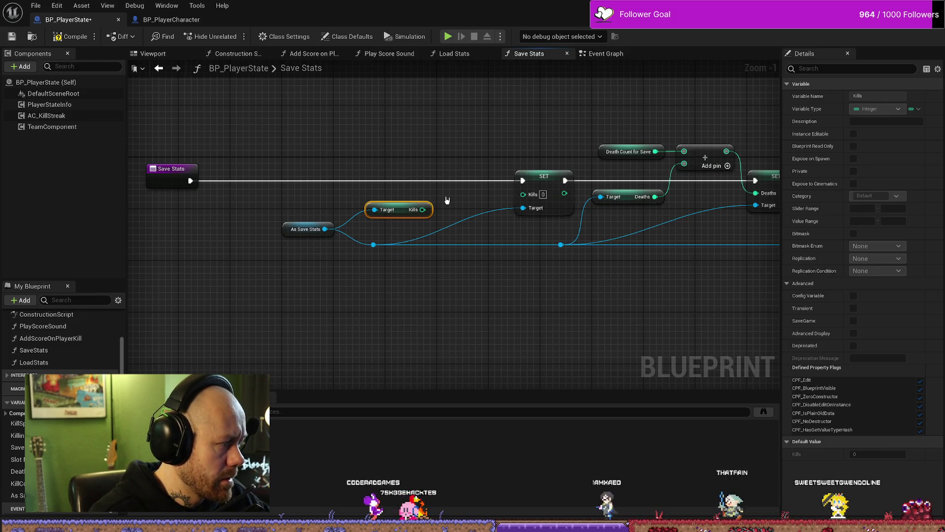
{"action": "mouse_move", "coordinate": [423, 209]}
{"action": "left_mouse_down"}
{"action": "mouse_move", "coordinate": [523, 194]}
{"action": "mouse_move", "coordinate": [408, 206]}
{"action": "left_mouse_up"}
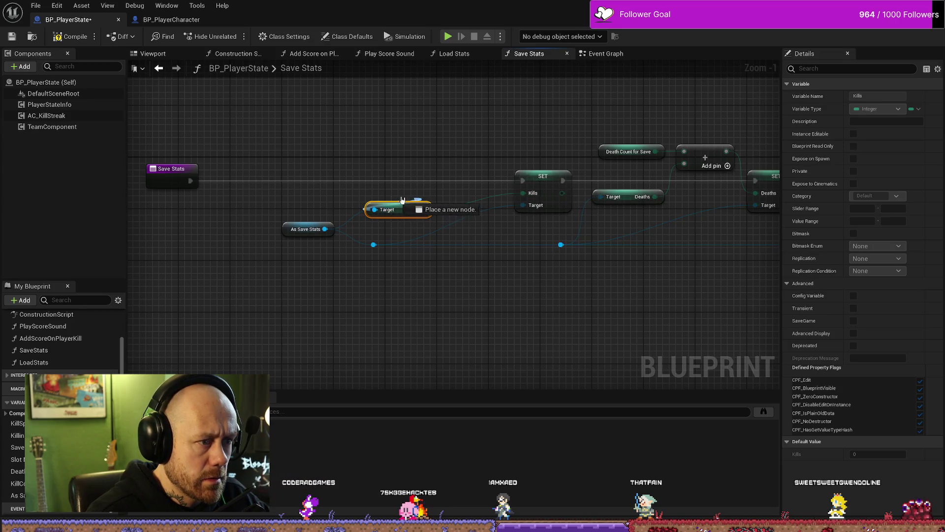
{"action": "left_click_drag", "start_coordinate": [320, 197], "coordinate": [325, 229]}
{"action": "left_click_drag", "start_coordinate": [401, 210], "coordinate": [408, 197]}
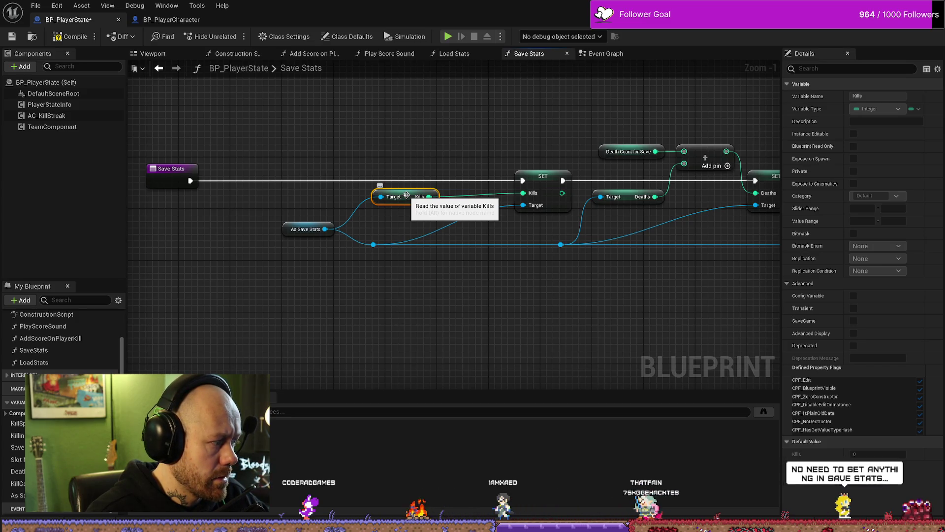
Delete the Kills SET node and its getter, then view the Save Game to Slot nodes
{"action": "left_click_drag", "start_coordinate": [518, 237], "coordinate": [466, 245]}
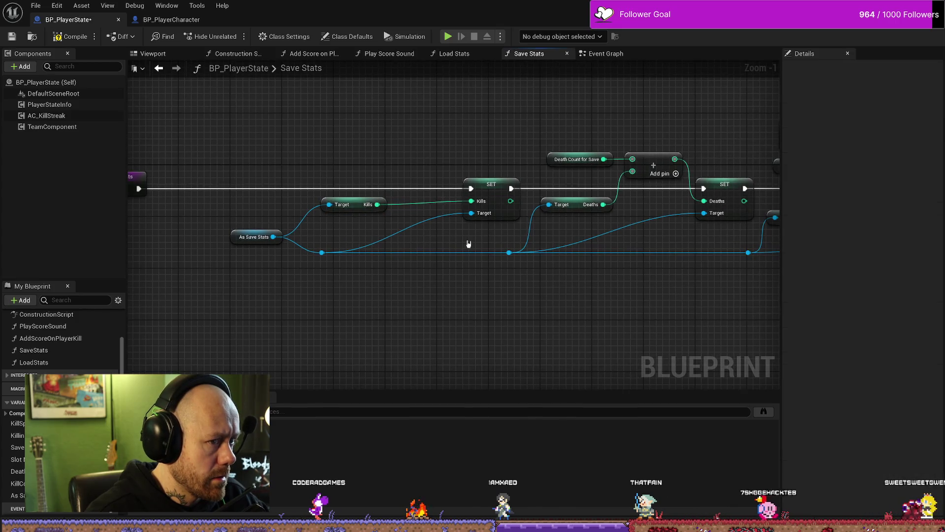
{"action": "left_click_drag", "start_coordinate": [406, 257], "coordinate": [442, 257]}
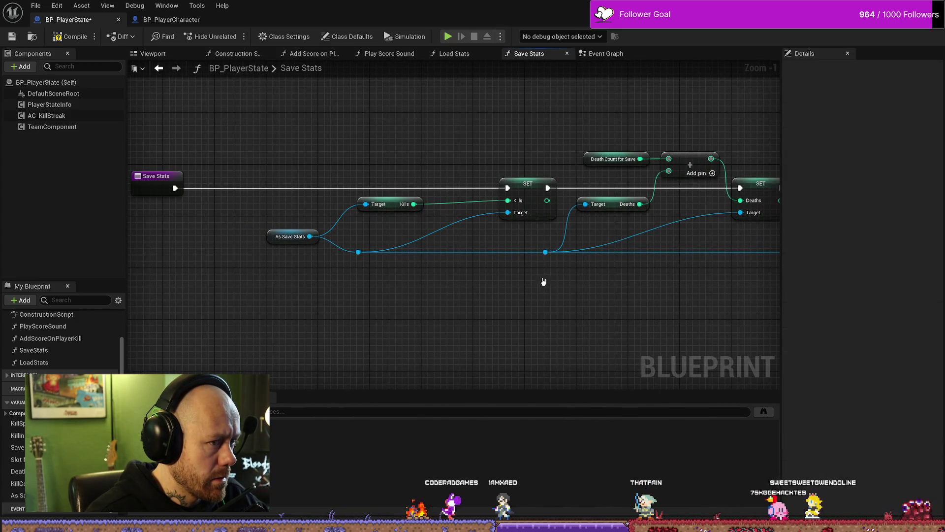
{"action": "left_click_drag", "start_coordinate": [543, 281], "coordinate": [393, 274]}
{"action": "left_click_drag", "start_coordinate": [378, 142], "coordinate": [250, 242]}
{"action": "key", "text": "Delete"}
{"action": "left_click_drag", "start_coordinate": [580, 352], "coordinate": [180, 331]}
{"action": "mouse_move", "coordinate": [598, 298]}
{"action": "left_mouse_down"}
{"action": "mouse_move", "coordinate": [520, 292]}
{"action": "mouse_move", "coordinate": [675, 296]}
{"action": "mouse_move", "coordinate": [675, 283]}
{"action": "left_mouse_up"}
{"action": "scroll", "coordinate": [656, 289], "scroll_direction": "down", "scroll_amount": 2}
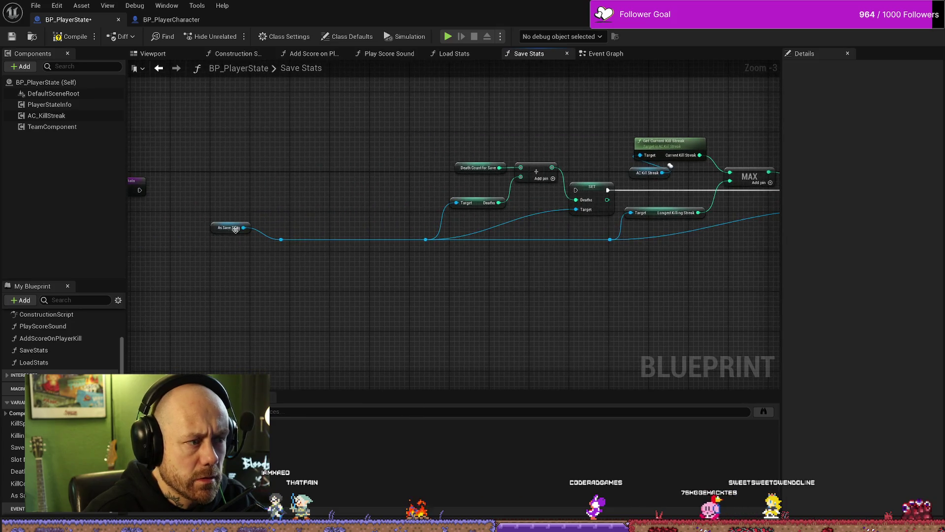
Shift As Save Stats aside, delete a large node group, then undo that deletion
{"action": "left_click_drag", "start_coordinate": [242, 231], "coordinate": [287, 248]}
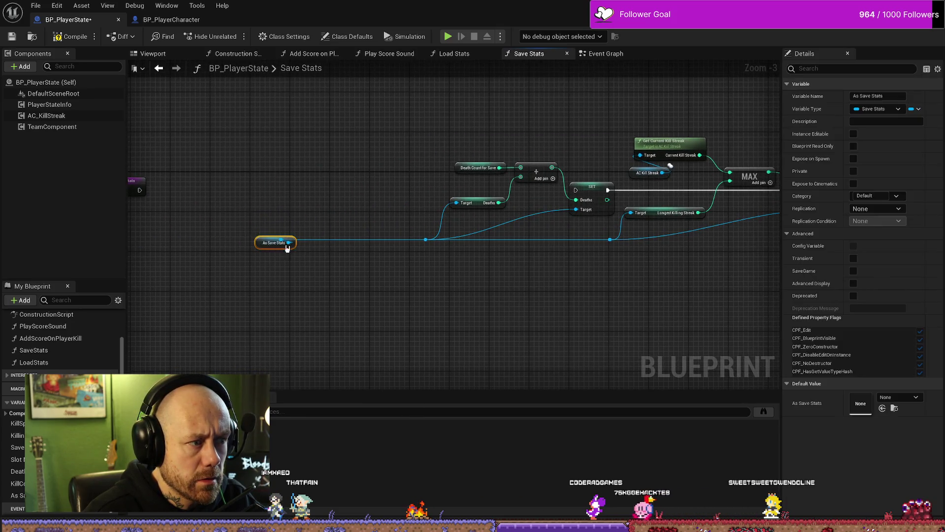
{"action": "left_click", "coordinate": [386, 305]}
{"action": "scroll", "coordinate": [320, 203], "scroll_direction": "down", "scroll_amount": 3}
{"action": "scroll", "coordinate": [332, 198], "scroll_direction": "up", "scroll_amount": 5}
{"action": "mouse_move", "coordinate": [287, 186]}
{"action": "left_mouse_down"}
{"action": "mouse_move", "coordinate": [304, 208]}
{"action": "mouse_move", "coordinate": [774, 338]}
{"action": "left_mouse_up"}
{"action": "key", "text": "Delete"}
{"action": "scroll", "coordinate": [638, 289], "scroll_direction": "down", "scroll_amount": 2}
{"action": "left_click_drag", "start_coordinate": [638, 289], "coordinate": [538, 240]}
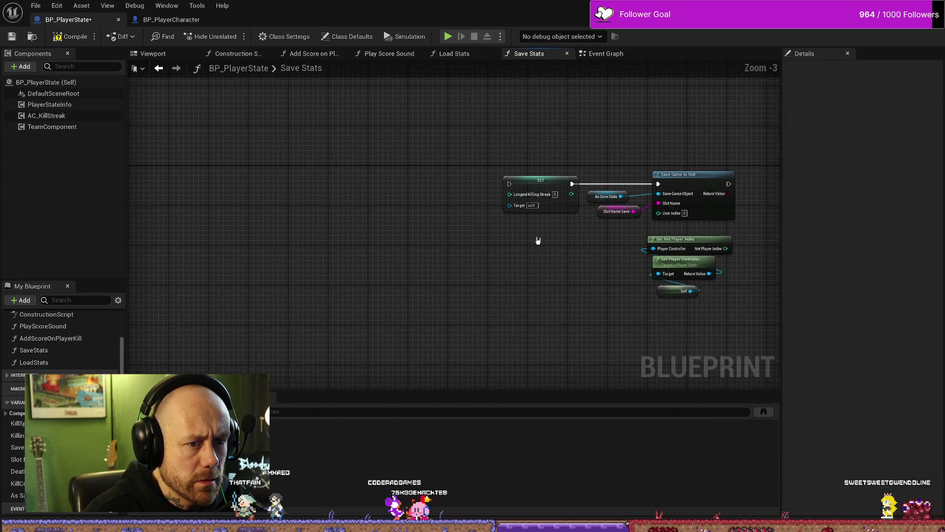
{"action": "key", "text": "ctrl+z"}
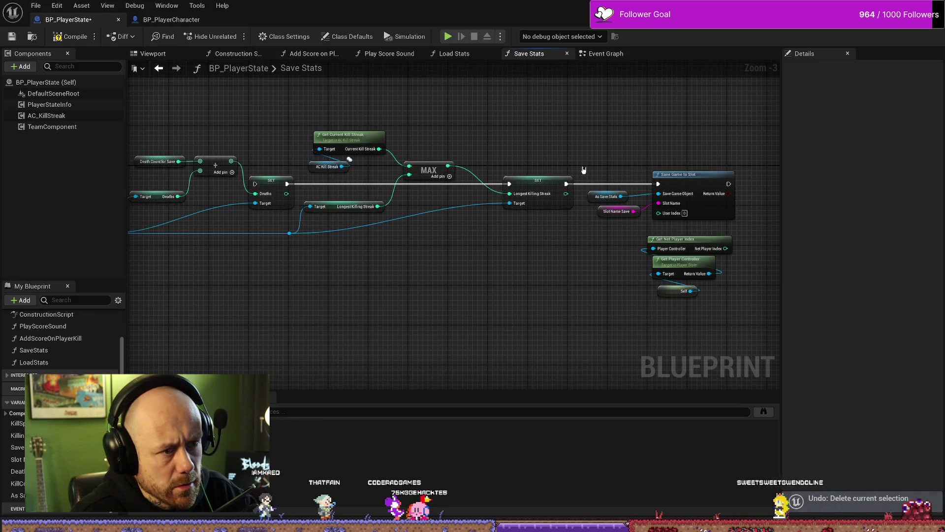
Delete the Death Count for Save and SET Deaths chain with its reroute node
{"action": "mouse_move", "coordinate": [487, 125]}
{"action": "left_mouse_down"}
{"action": "mouse_move", "coordinate": [287, 312]}
{"action": "mouse_move", "coordinate": [300, 313]}
{"action": "left_mouse_up"}
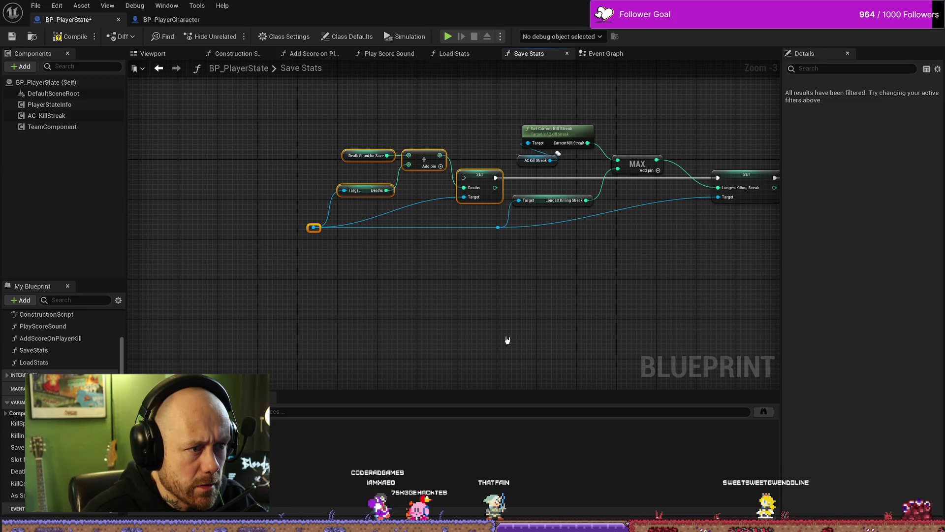
{"action": "key", "text": "Delete"}
{"action": "scroll", "coordinate": [493, 257], "scroll_direction": "down", "scroll_amount": 2}
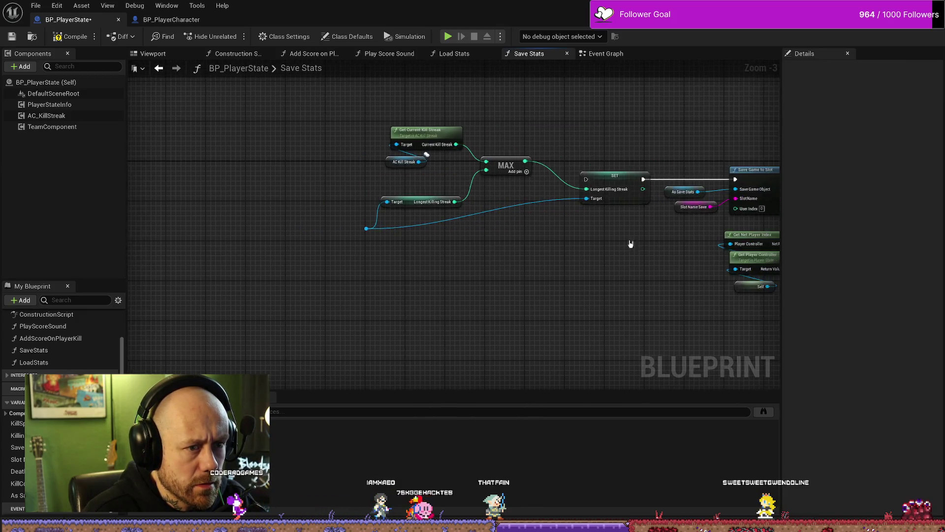
{"action": "left_click_drag", "start_coordinate": [230, 203], "coordinate": [431, 205]}
{"action": "scroll", "coordinate": [503, 217], "scroll_direction": "up", "scroll_amount": 5}
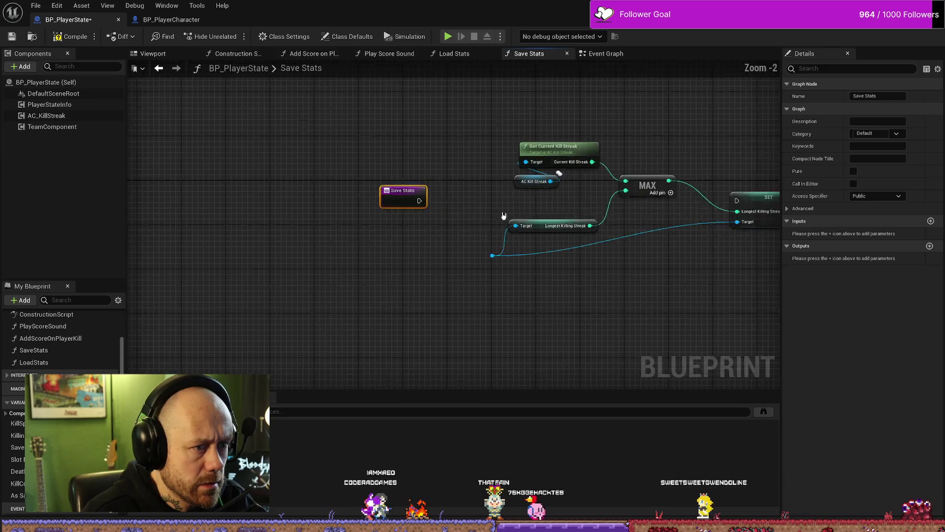
{"action": "left_click_drag", "start_coordinate": [431, 307], "coordinate": [382, 285]}
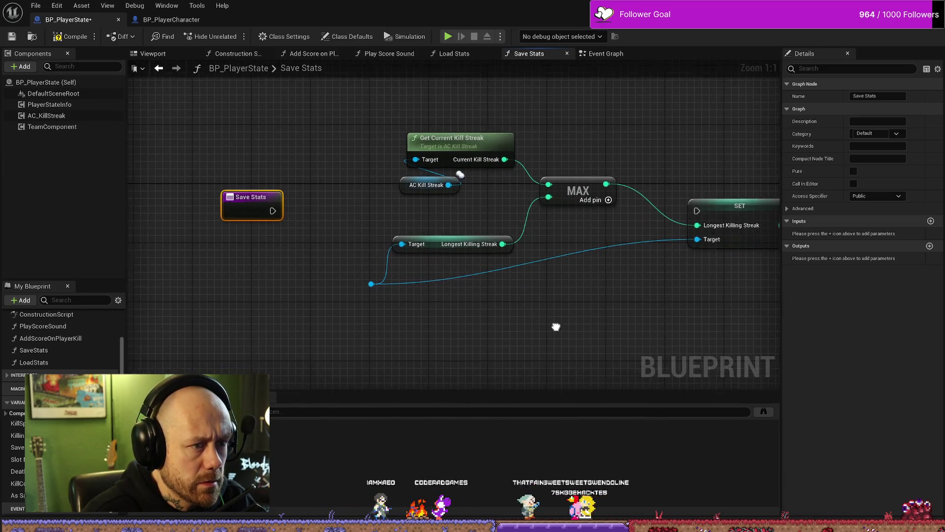
{"action": "left_click_drag", "start_coordinate": [555, 327], "coordinate": [374, 302]}
Paste a second As Save Stats getter and wire it to the reroute point
{"action": "left_click", "coordinate": [649, 202]}
{"action": "key", "text": "ctrl+c"}
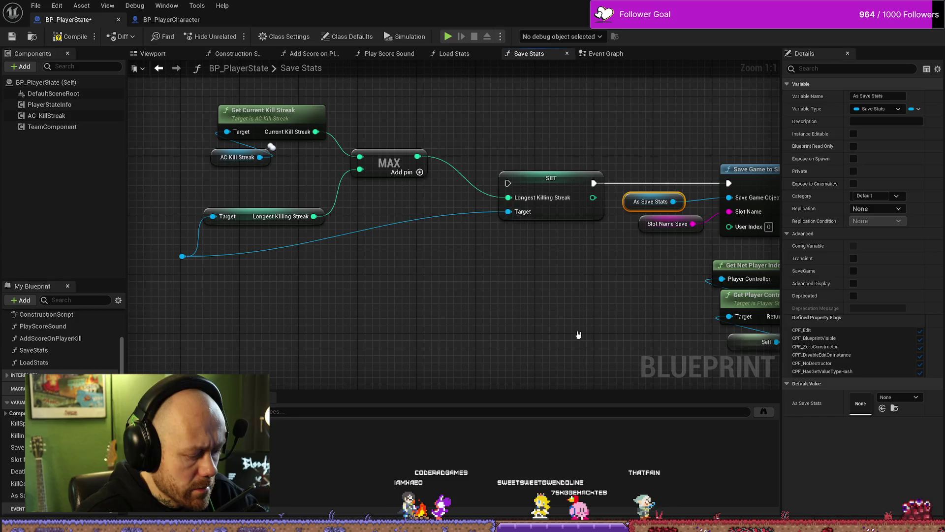
{"action": "key", "text": "ctrl+v"}
{"action": "mouse_move", "coordinate": [541, 350]}
{"action": "left_mouse_down"}
{"action": "mouse_move", "coordinate": [208, 336]}
{"action": "mouse_move", "coordinate": [275, 328]}
{"action": "mouse_move", "coordinate": [183, 256]}
{"action": "left_mouse_up"}
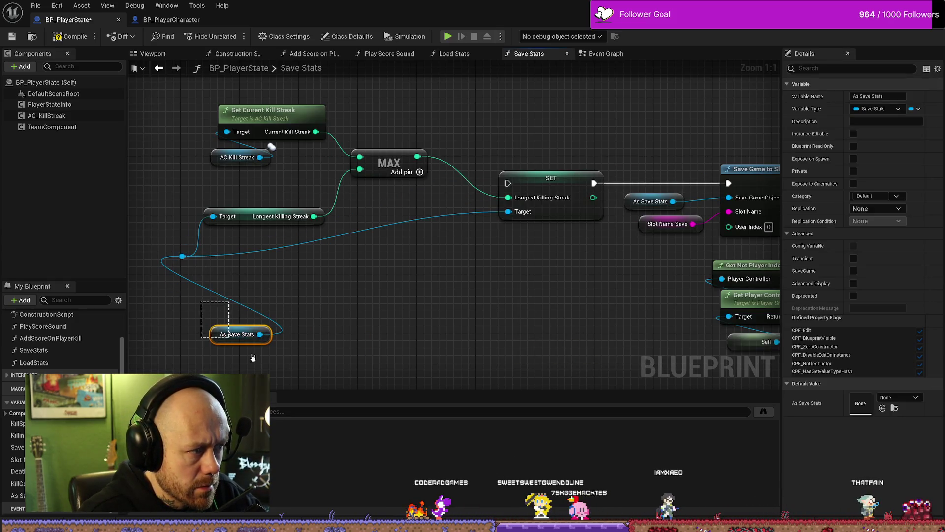
{"action": "mouse_move", "coordinate": [221, 347]}
{"action": "left_mouse_down"}
{"action": "mouse_move", "coordinate": [394, 340]}
{"action": "mouse_move", "coordinate": [472, 353]}
{"action": "mouse_move", "coordinate": [362, 272]}
{"action": "left_mouse_up"}
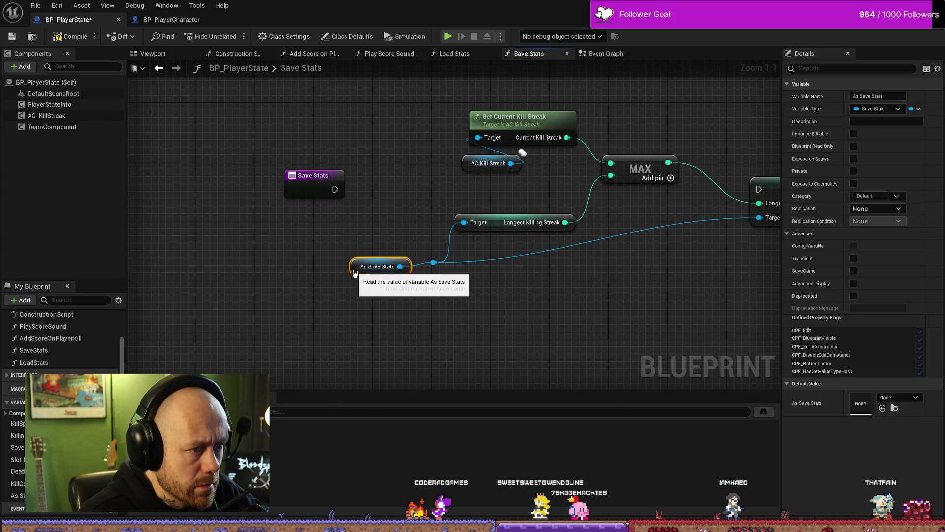
{"action": "left_click", "coordinate": [547, 302]}
{"action": "left_click_drag", "start_coordinate": [546, 301], "coordinate": [439, 302]}
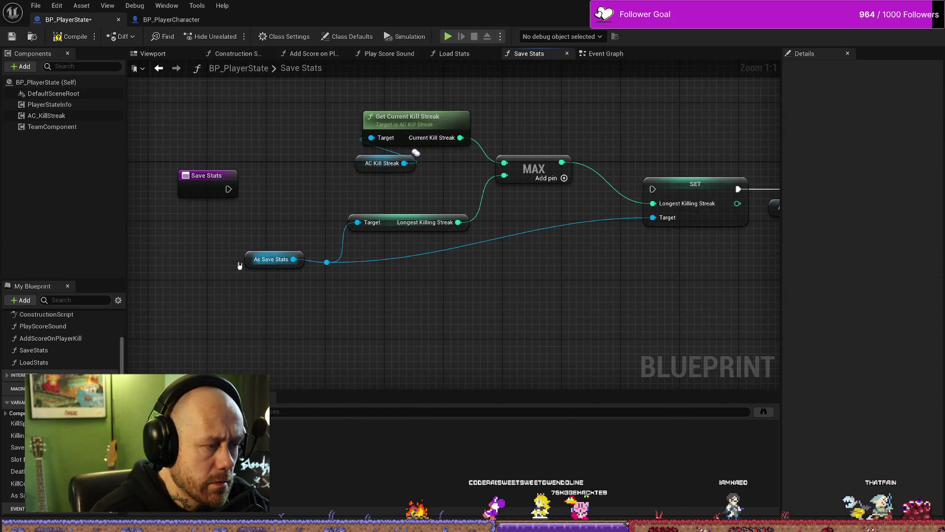
{"action": "left_click_drag", "start_coordinate": [249, 262], "coordinate": [256, 270]}
Connect the Save Stats entry execution directly to the Longest Killing Streak SET node
{"action": "left_click", "coordinate": [426, 218]}
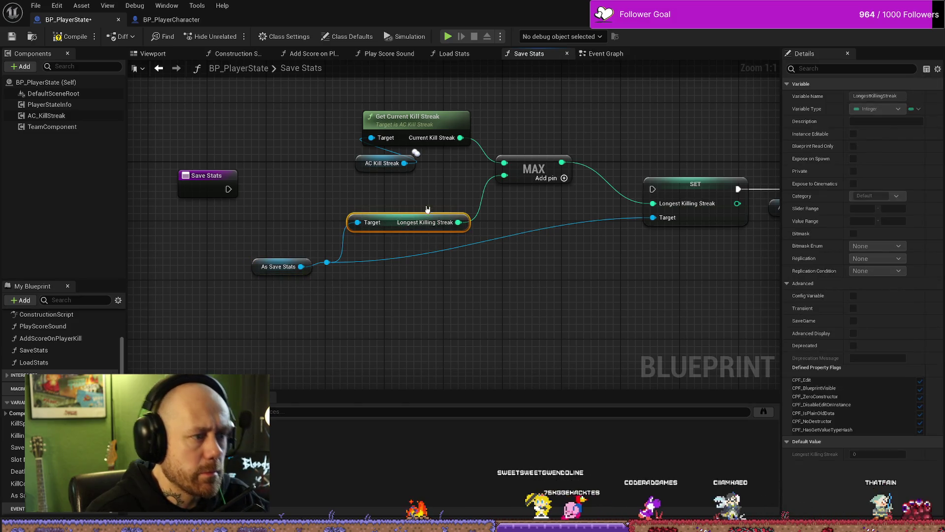
{"action": "left_click_drag", "start_coordinate": [391, 231], "coordinate": [388, 200]}
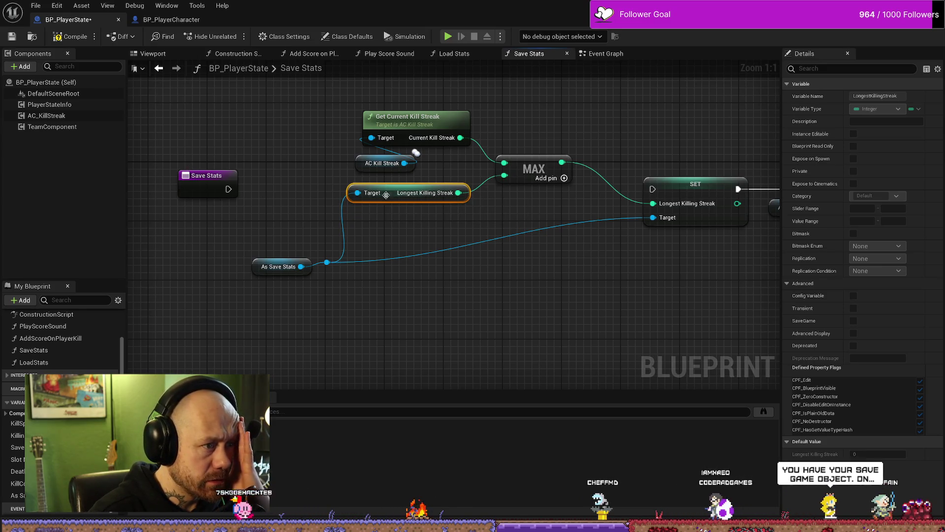
{"action": "left_click_drag", "start_coordinate": [386, 194], "coordinate": [386, 232]}
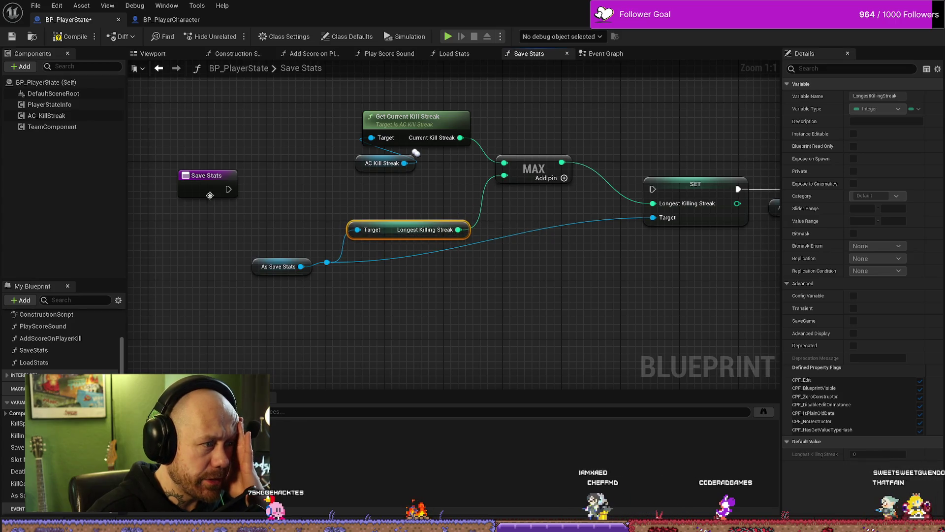
{"action": "mouse_move", "coordinate": [228, 189]}
{"action": "left_mouse_down"}
{"action": "mouse_move", "coordinate": [645, 197]}
{"action": "mouse_move", "coordinate": [652, 189]}
{"action": "left_mouse_up"}
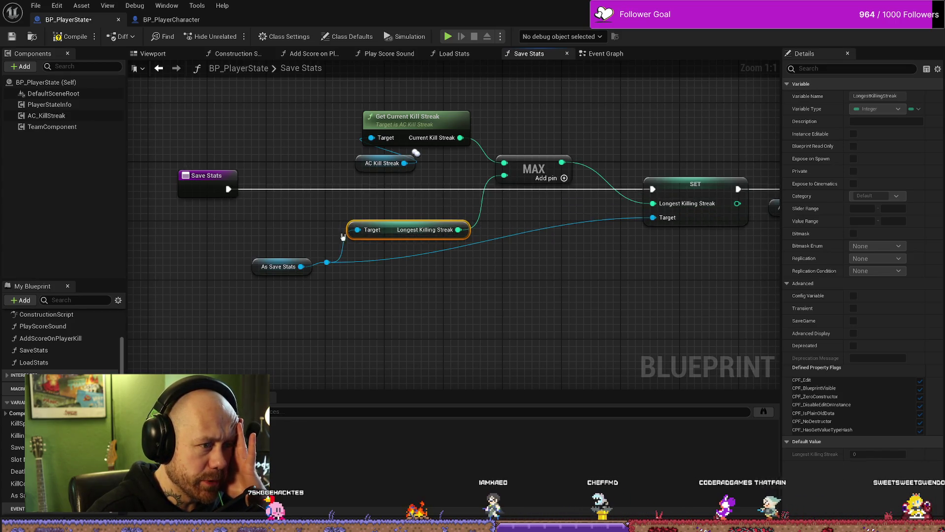
{"action": "mouse_move", "coordinate": [203, 182]}
{"action": "left_mouse_down"}
{"action": "mouse_move", "coordinate": [315, 182]}
{"action": "mouse_move", "coordinate": [269, 182]}
{"action": "left_mouse_up"}
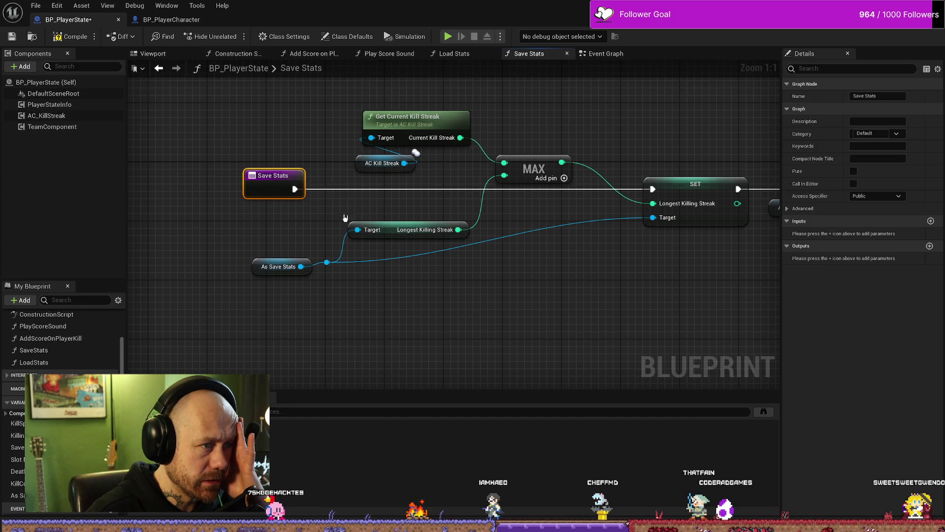
{"action": "left_click", "coordinate": [532, 286]}
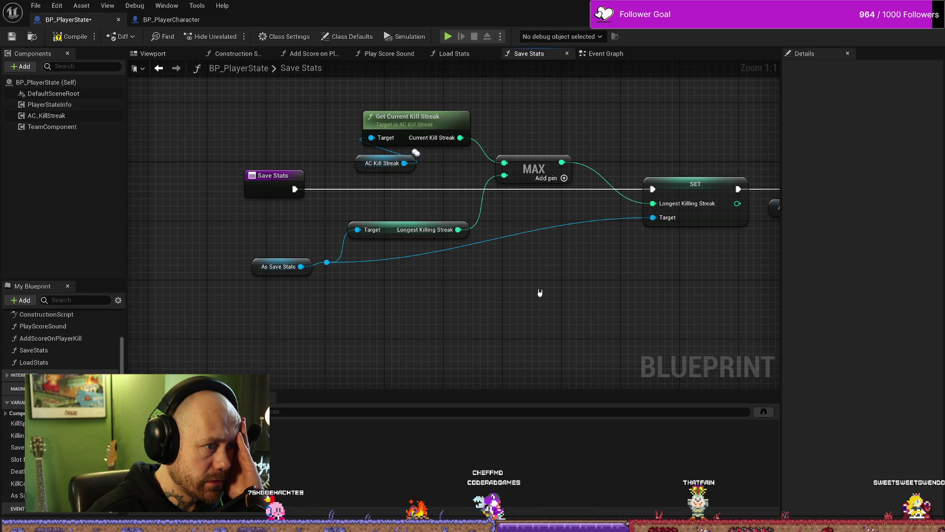
{"action": "left_click_drag", "start_coordinate": [267, 278], "coordinate": [268, 271]}
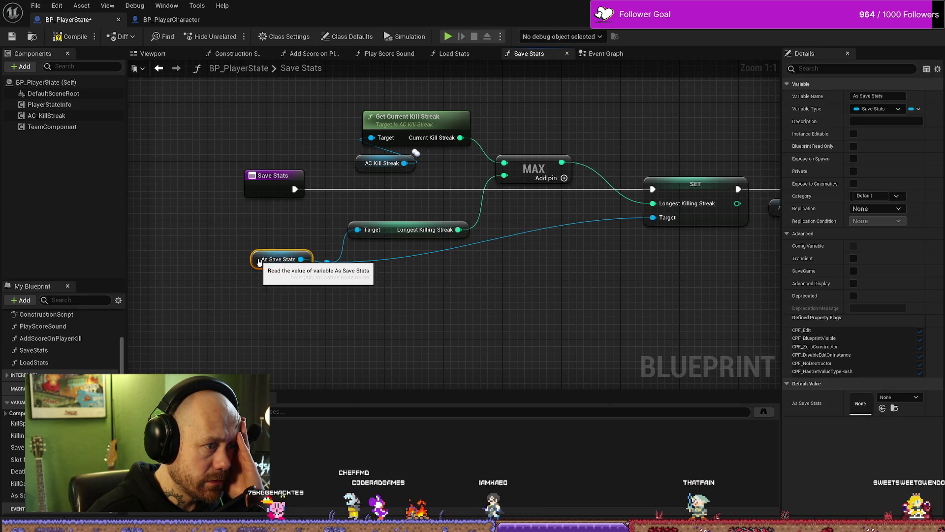
{"action": "left_click", "coordinate": [424, 309]}
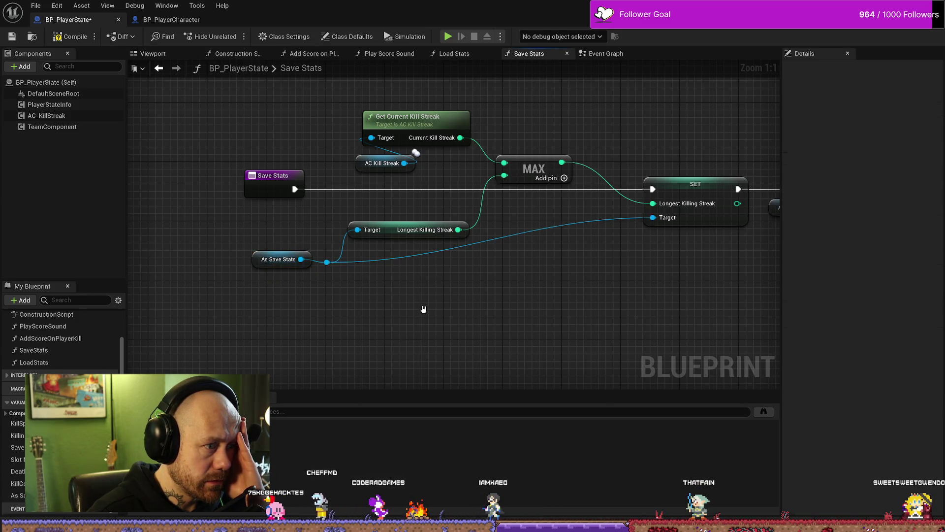
Add a reroute point on the Target wire and review the Save Game to Slot nodes
{"action": "double_click", "coordinate": [577, 222]}
{"action": "mouse_move", "coordinate": [577, 226]}
{"action": "left_mouse_down"}
{"action": "mouse_move", "coordinate": [591, 278]}
{"action": "mouse_move", "coordinate": [599, 271]}
{"action": "left_mouse_up"}
{"action": "mouse_move", "coordinate": [277, 233]}
{"action": "left_mouse_down"}
{"action": "mouse_move", "coordinate": [254, 278]}
{"action": "mouse_move", "coordinate": [269, 269]}
{"action": "left_mouse_up"}
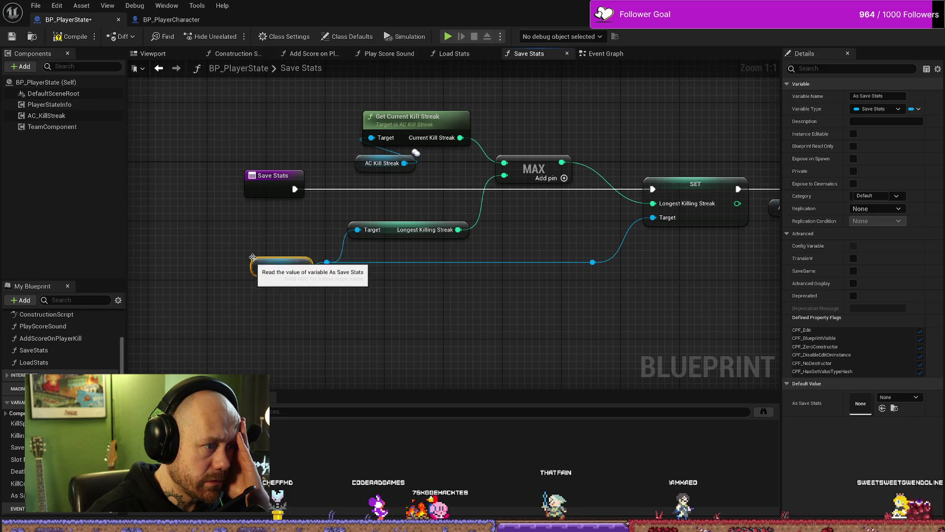
{"action": "mouse_move", "coordinate": [442, 242]}
{"action": "left_mouse_down"}
{"action": "mouse_move", "coordinate": [285, 218]}
{"action": "mouse_move", "coordinate": [209, 218]}
{"action": "left_mouse_up"}
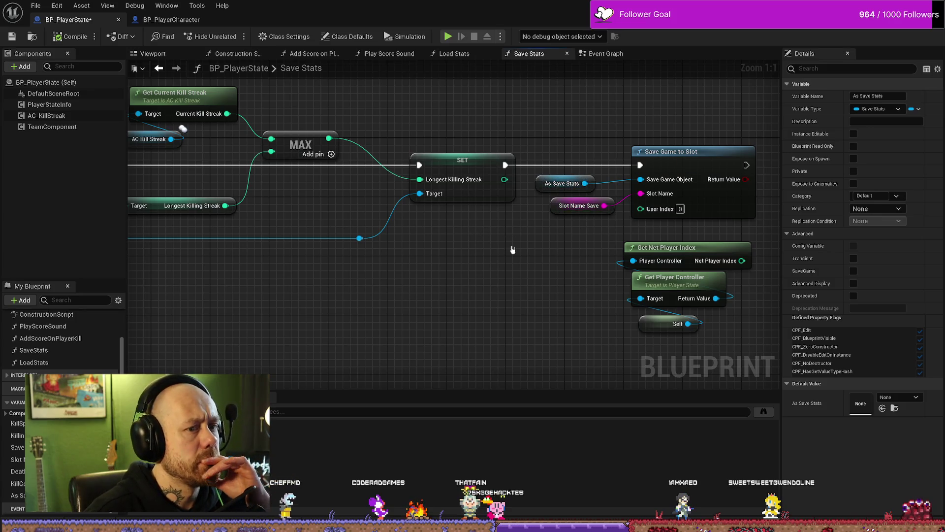
{"action": "left_click_drag", "start_coordinate": [503, 263], "coordinate": [429, 253]}
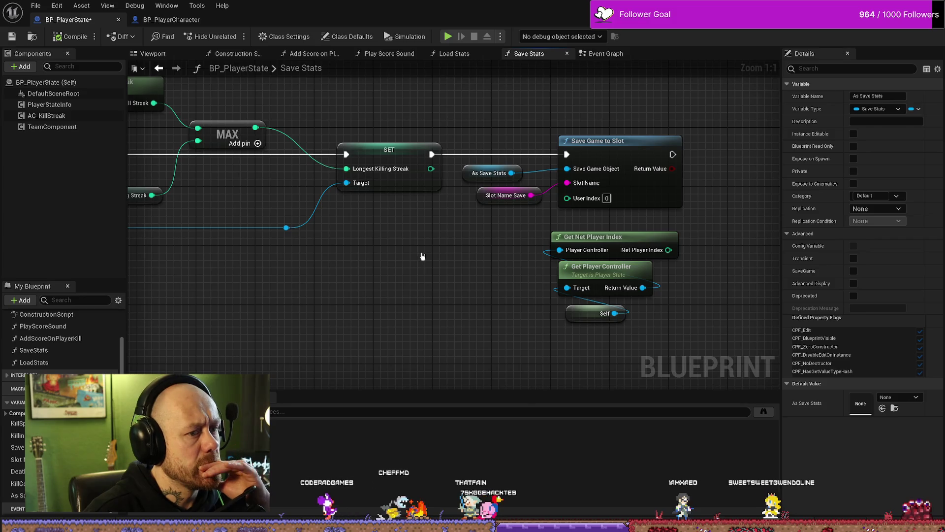
{"action": "left_click_drag", "start_coordinate": [609, 344], "coordinate": [601, 252]}
{"action": "left_click_drag", "start_coordinate": [372, 163], "coordinate": [460, 163]}
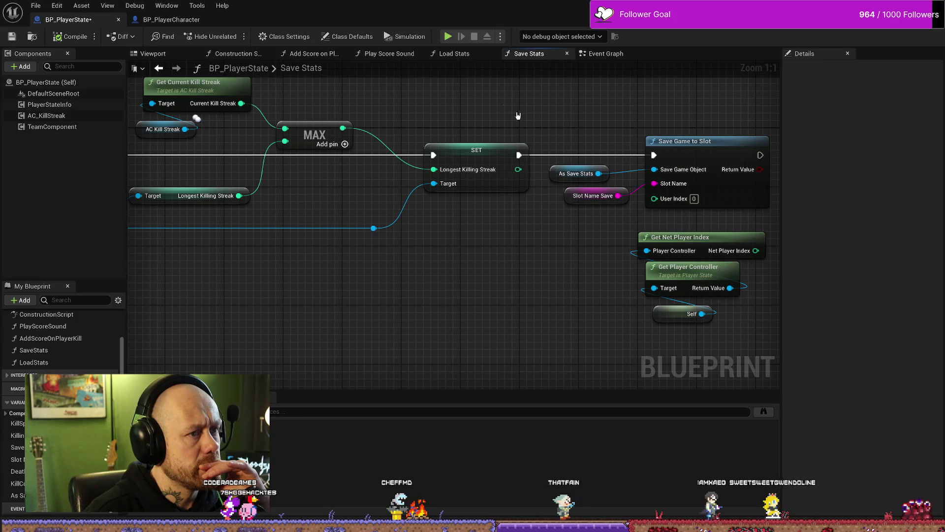
In the Event Graph, enclose the SET Kills nodes in a 'setting kills in save game' comment
{"action": "left_click", "coordinate": [598, 54]}
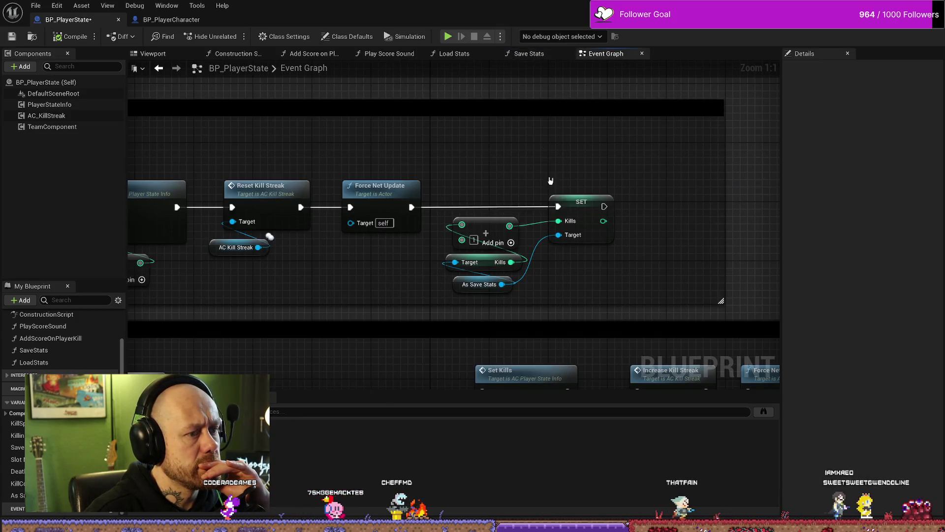
{"action": "left_click_drag", "start_coordinate": [639, 262], "coordinate": [680, 248]}
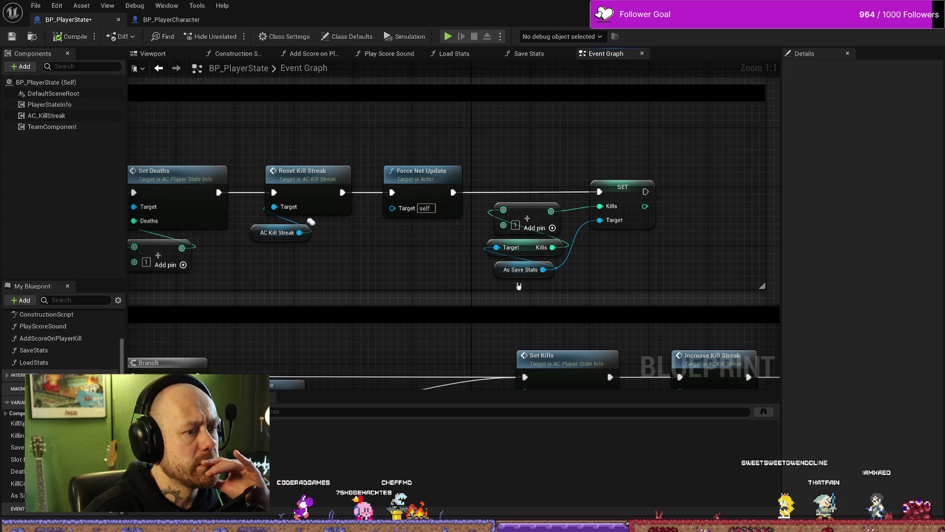
{"action": "scroll", "coordinate": [572, 256], "scroll_direction": "down", "scroll_amount": 2}
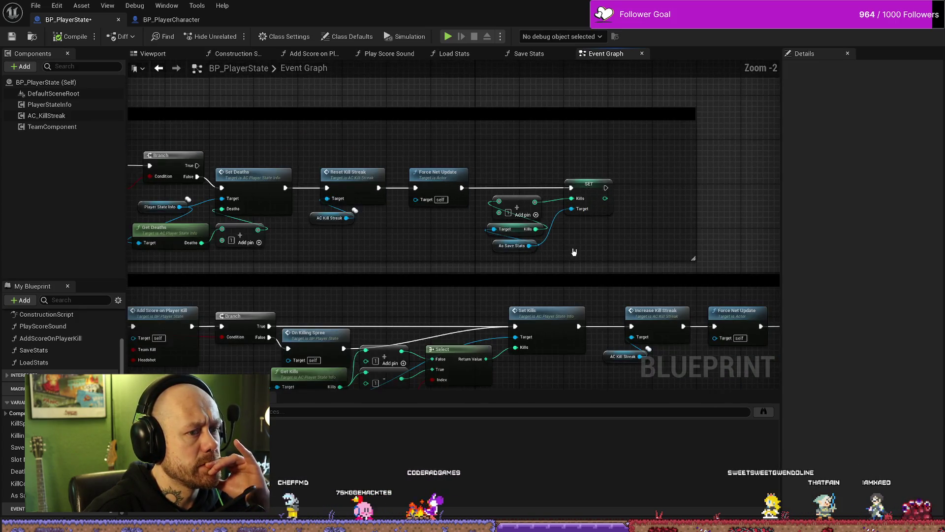
{"action": "left_click_drag", "start_coordinate": [506, 192], "coordinate": [501, 169]}
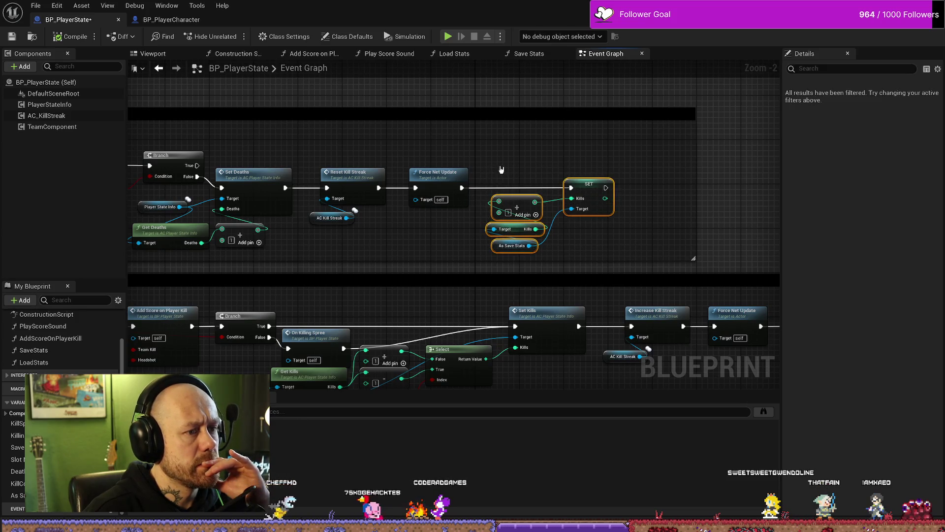
{"action": "key", "text": "c"}
{"action": "type", "text": "setting kills: in save game"}
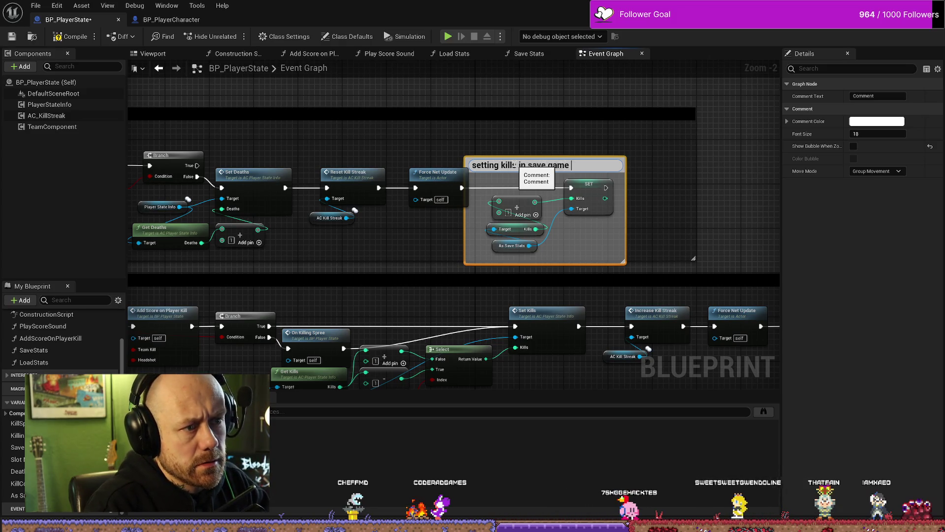
{"action": "key", "text": "Return"}
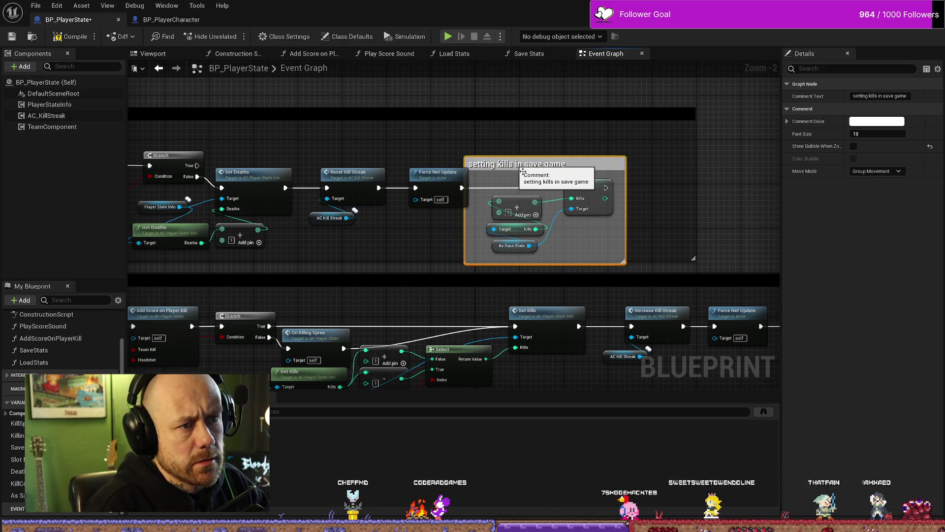
{"action": "left_click_drag", "start_coordinate": [597, 169], "coordinate": [624, 158]}
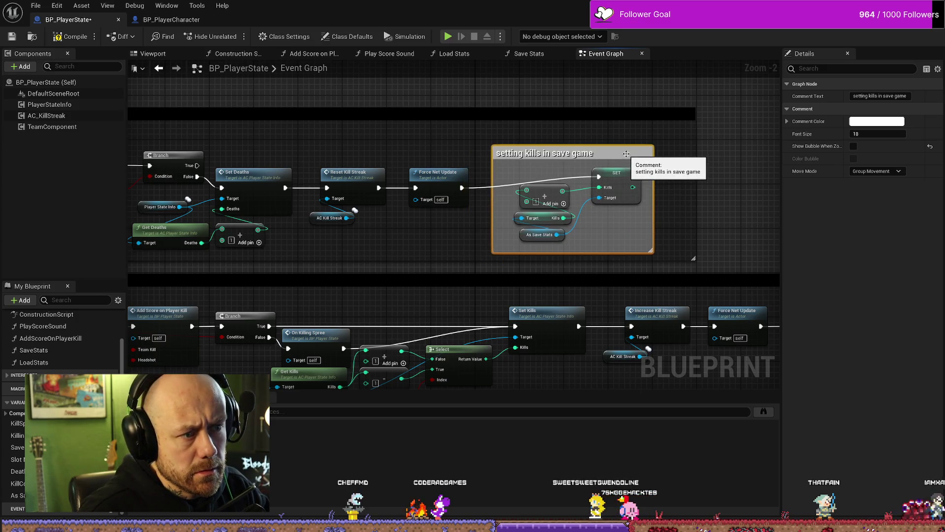
{"action": "mouse_move", "coordinate": [743, 207]}
{"action": "left_mouse_down"}
{"action": "mouse_move", "coordinate": [733, 152]}
{"action": "mouse_move", "coordinate": [666, 141]}
{"action": "mouse_move", "coordinate": [639, 118]}
{"action": "mouse_move", "coordinate": [639, 252]}
{"action": "left_mouse_up"}
Delete the Kill Count for Save getter and its SET node
{"action": "left_click_drag", "start_coordinate": [728, 344], "coordinate": [681, 299]}
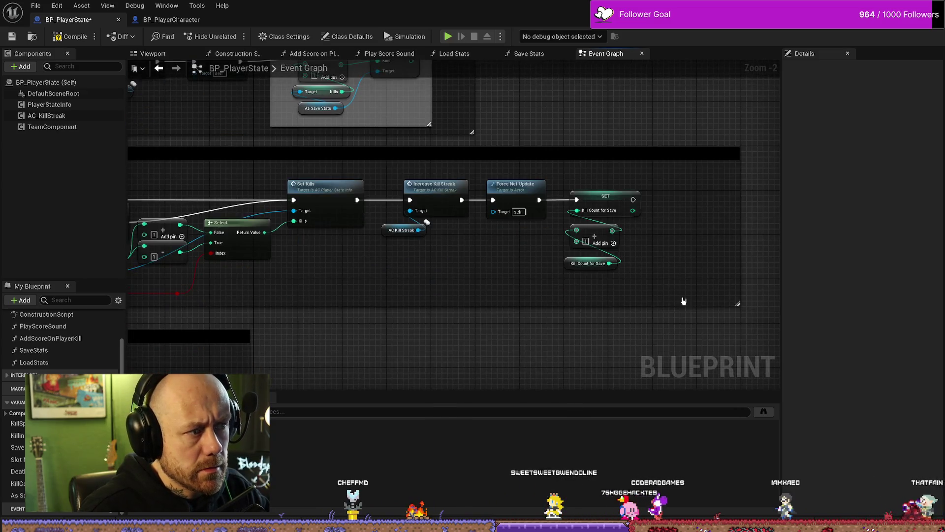
{"action": "left_click", "coordinate": [603, 264]}
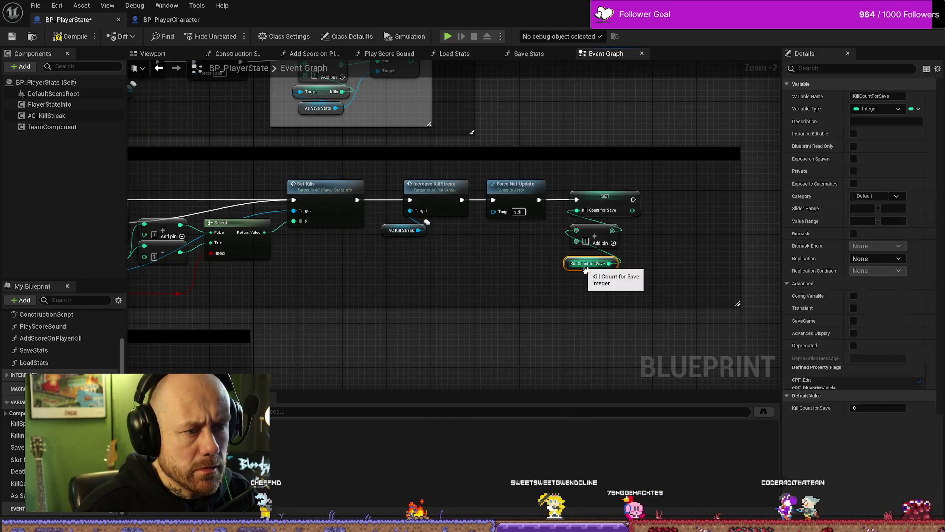
{"action": "key", "text": "Delete"}
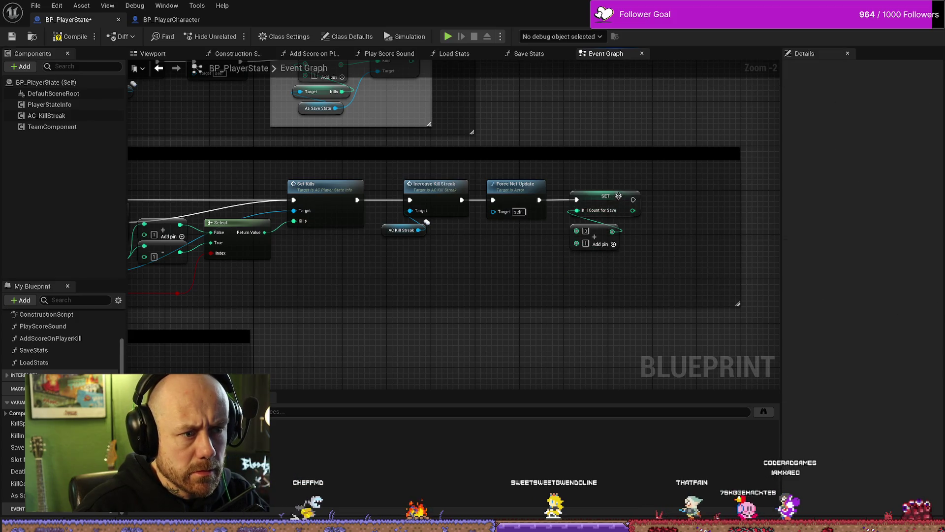
Paste an As Save Stats getter in their place and search its actions for 'deat' without adding any
{"action": "left_click", "coordinate": [312, 113]}
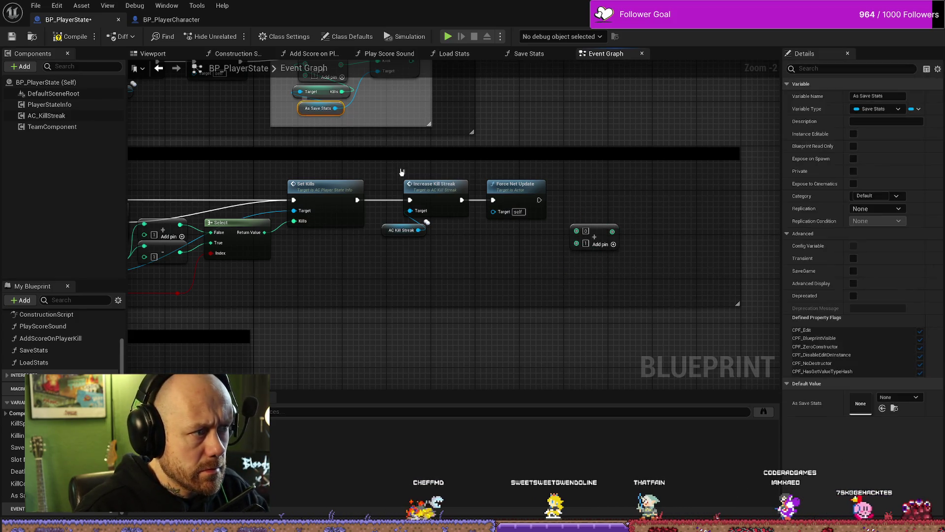
{"action": "left_click", "coordinate": [583, 306]}
{"action": "key", "text": "ctrl+v"}
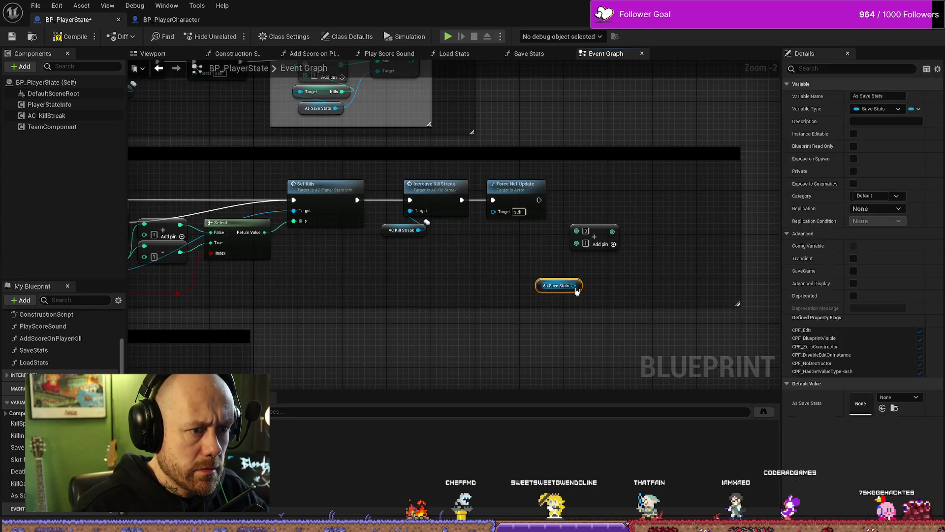
{"action": "left_click_drag", "start_coordinate": [573, 285], "coordinate": [622, 272]}
{"action": "type", "text": "deat"}
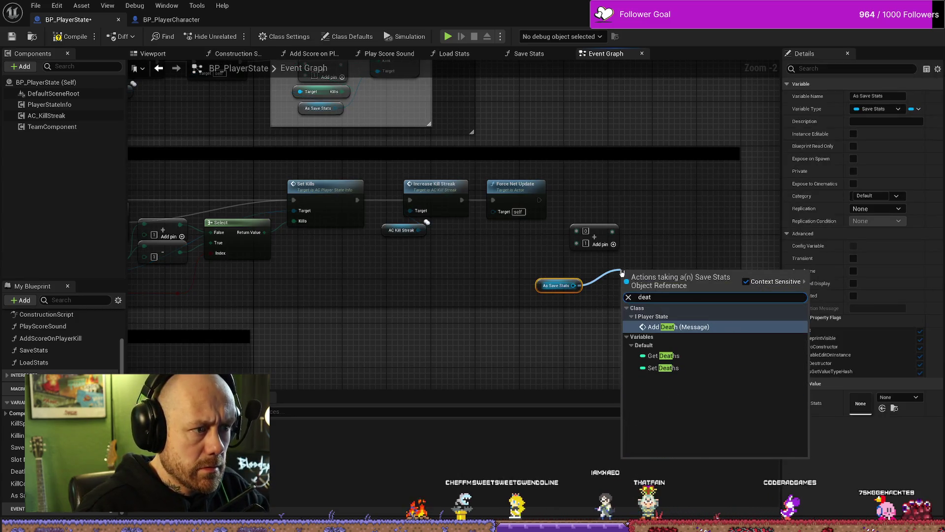
{"action": "key", "text": "Escape"}
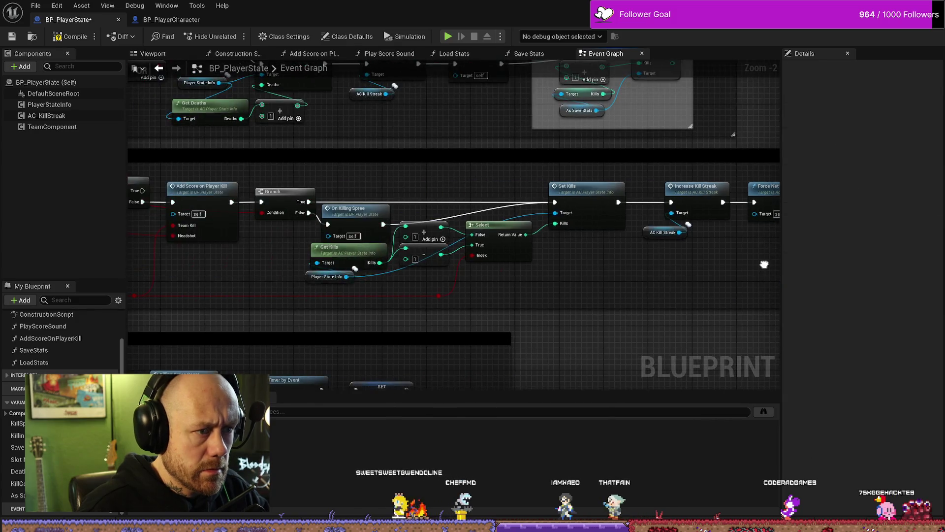
{"action": "left_click_drag", "start_coordinate": [492, 222], "coordinate": [523, 218]}
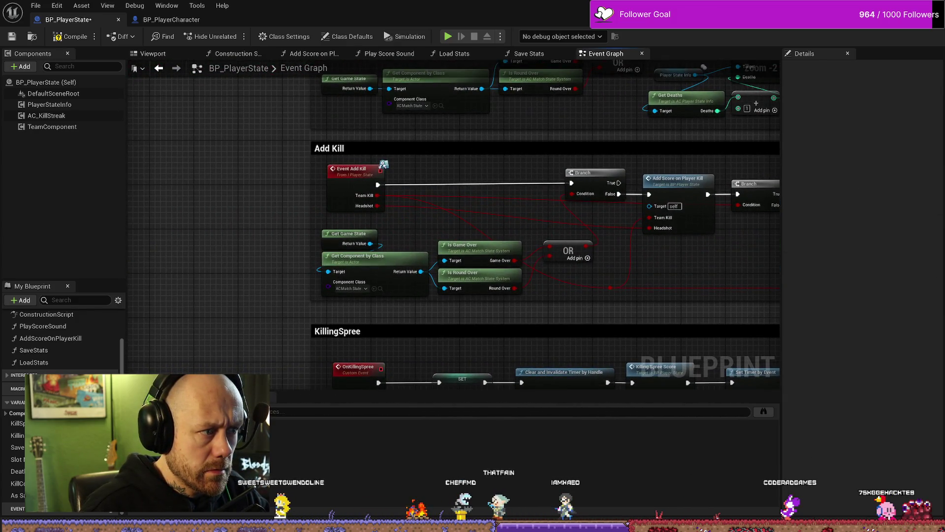
{"action": "mouse_move", "coordinate": [777, 276]}
{"action": "left_mouse_down"}
{"action": "mouse_move", "coordinate": [745, 375]}
{"action": "mouse_move", "coordinate": [822, 389]}
{"action": "mouse_move", "coordinate": [660, 331]}
{"action": "mouse_move", "coordinate": [501, 245]}
{"action": "left_mouse_up"}
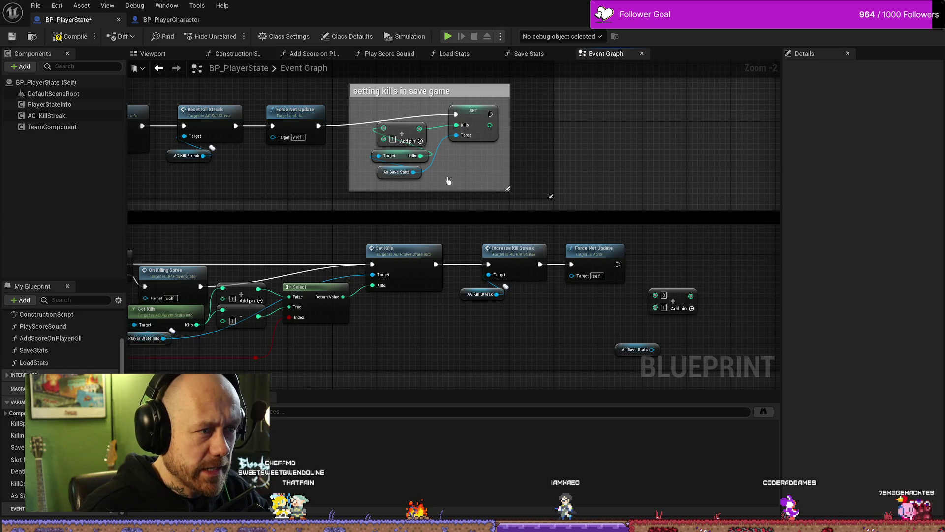
Paste a copy of the commented kills-saving nodes beside the lower Force Net Update
{"action": "left_click_drag", "start_coordinate": [435, 183], "coordinate": [371, 121]}
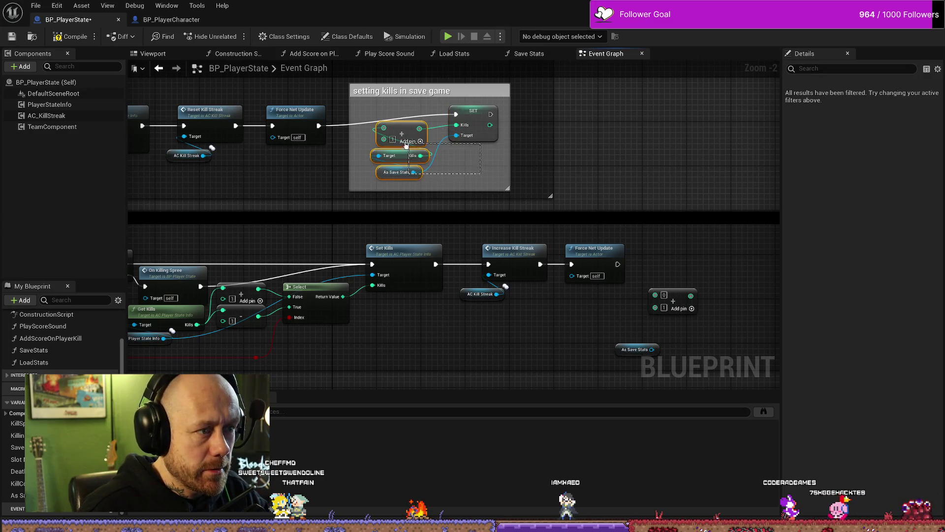
{"action": "left_click_drag", "start_coordinate": [772, 299], "coordinate": [580, 187]}
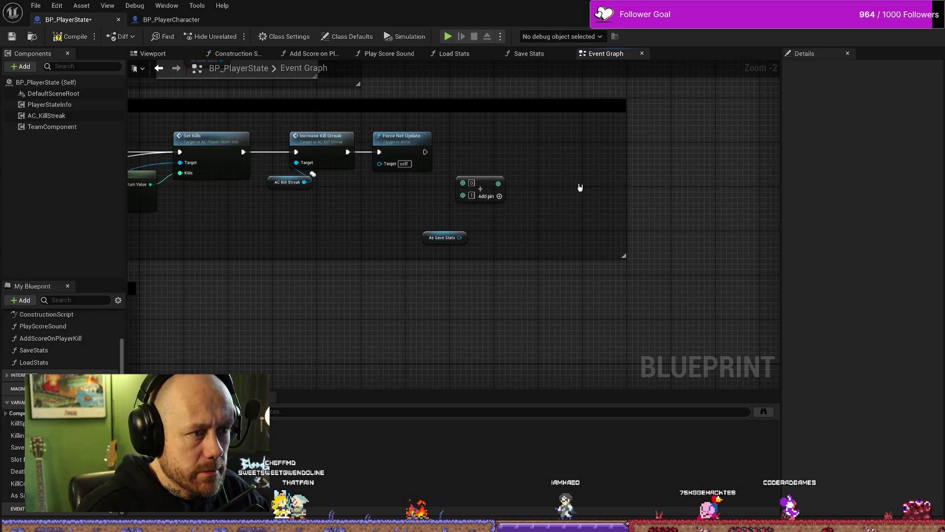
{"action": "key", "text": "ctrl+v"}
{"action": "left_click", "coordinate": [485, 183]}
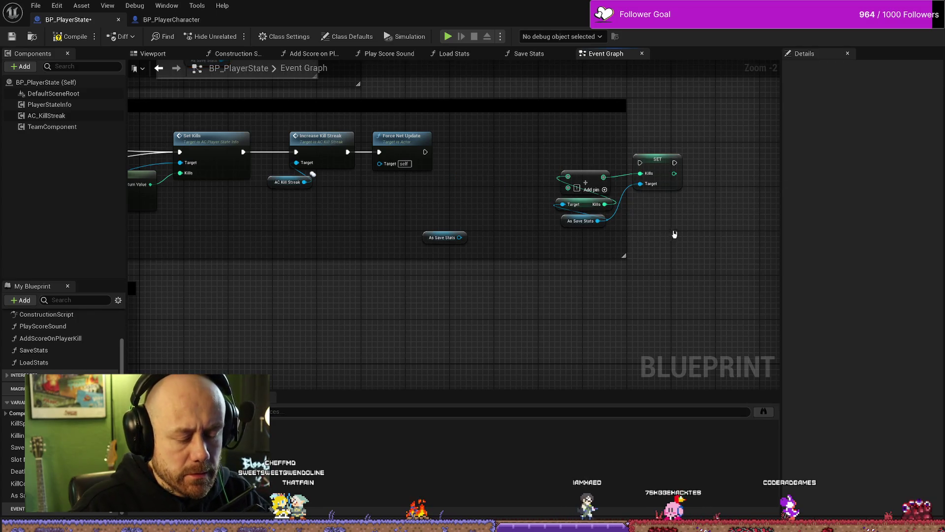
{"action": "left_click_drag", "start_coordinate": [539, 158], "coordinate": [658, 232]}
{"action": "left_click_drag", "start_coordinate": [591, 177], "coordinate": [469, 171]}
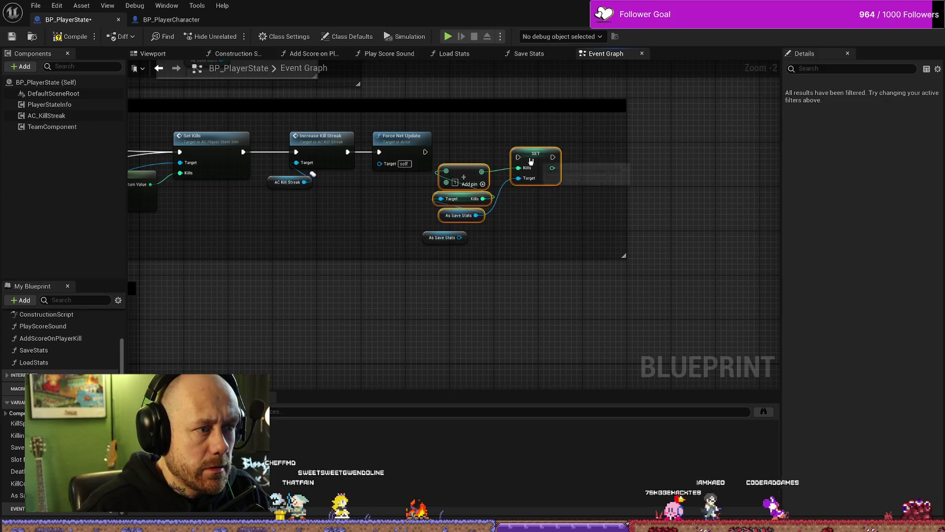
Wire Force Net Update's execution into the pasted SET Kills and delete the stray As Save Stats
{"action": "left_click_drag", "start_coordinate": [461, 237], "coordinate": [477, 236]}
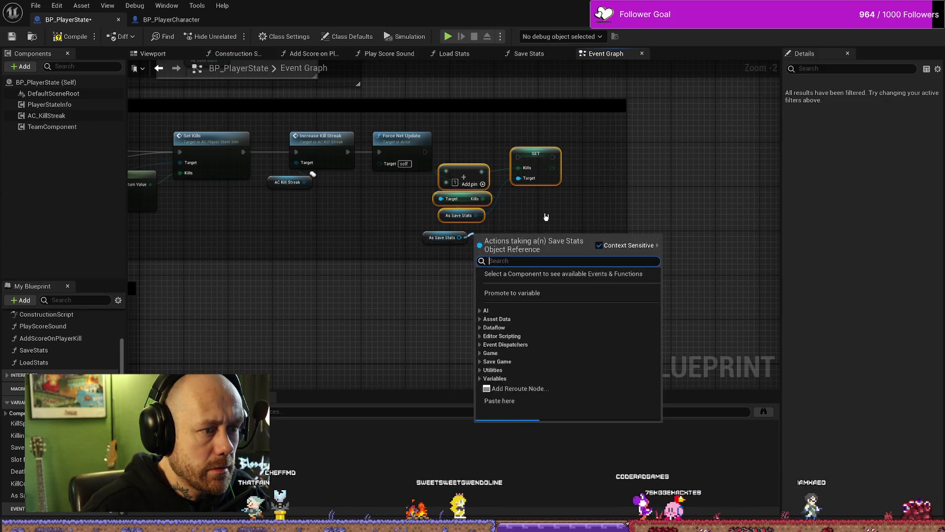
{"action": "left_click", "coordinate": [429, 156]}
{"action": "left_click_drag", "start_coordinate": [425, 152], "coordinate": [517, 157]}
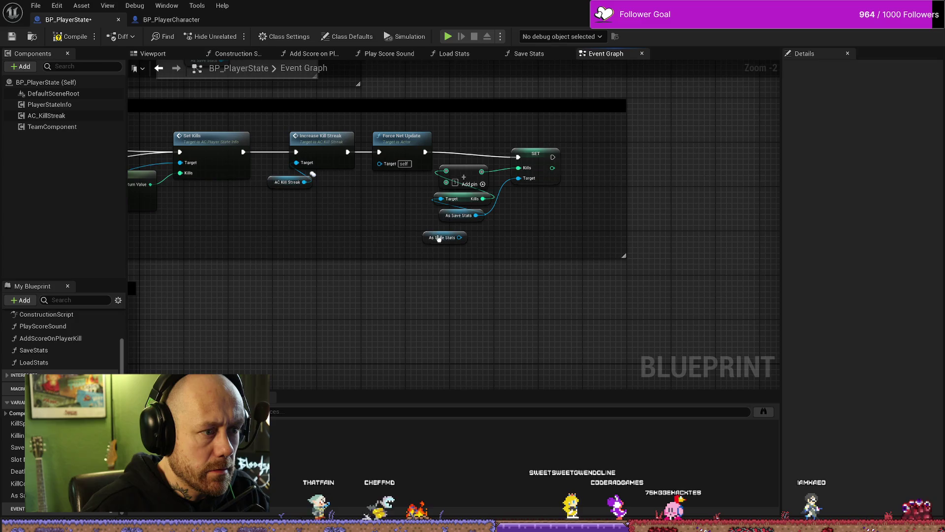
{"action": "mouse_move", "coordinate": [458, 238]}
{"action": "left_mouse_down"}
{"action": "mouse_move", "coordinate": [476, 102]}
{"action": "mouse_move", "coordinate": [576, 234]}
{"action": "left_mouse_up"}
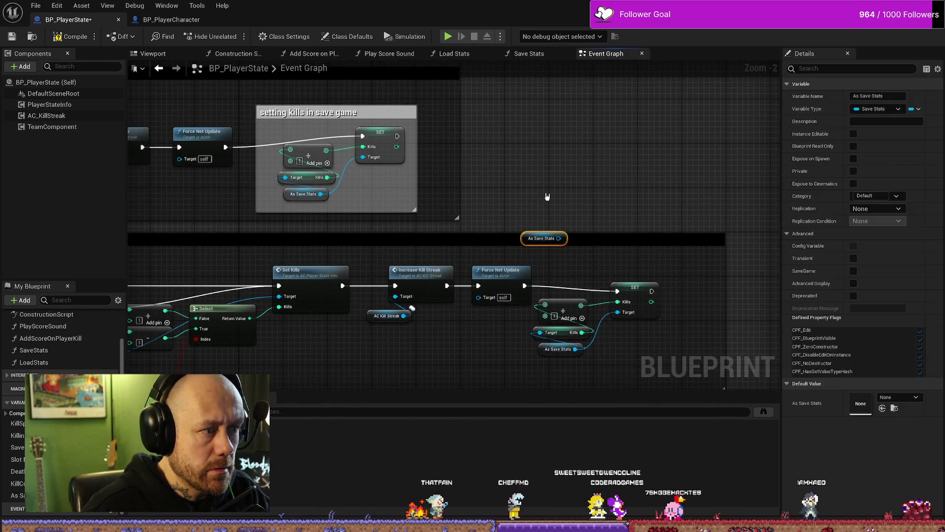
{"action": "key", "text": "Delete"}
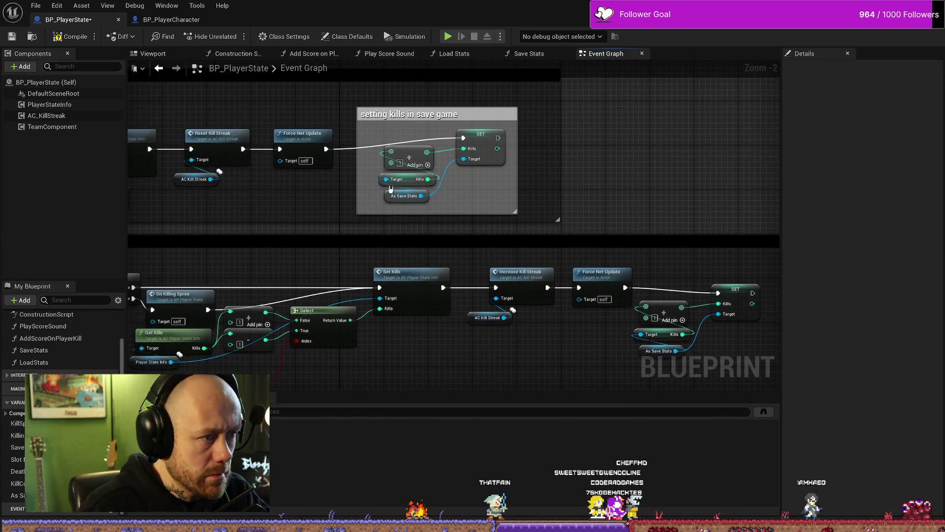
Delete the Kills getter and SET Kills node from the upper comment
{"action": "left_click", "coordinate": [394, 180]}
{"action": "key", "text": "Delete"}
{"action": "left_click", "coordinate": [505, 147]}
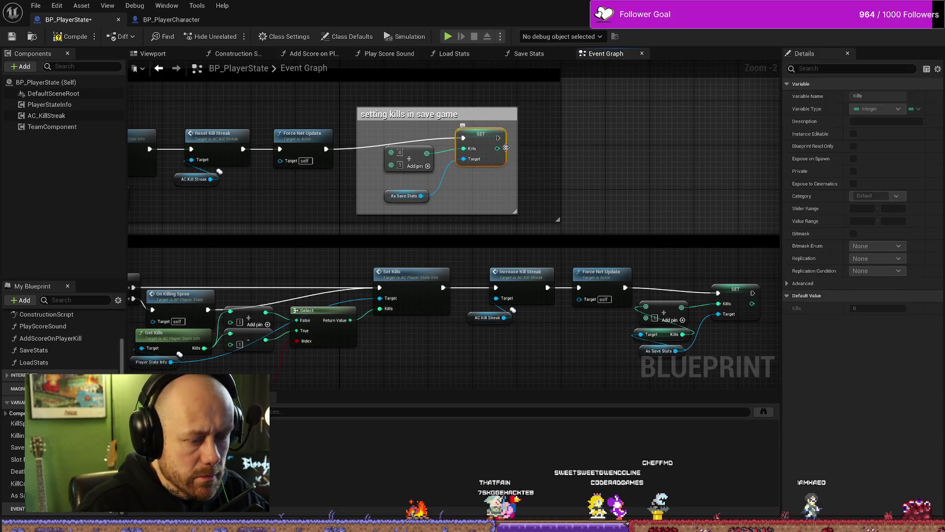
{"action": "key", "text": "Delete"}
Add a Get Deaths node from As Save Stats and wire it into the Add node
{"action": "left_click_drag", "start_coordinate": [421, 196], "coordinate": [466, 192]}
{"action": "type", "text": "deat"}
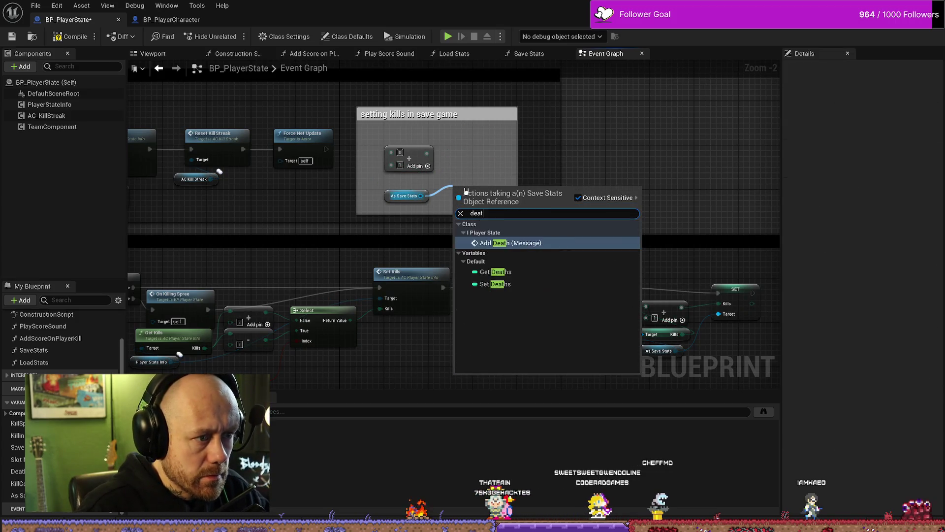
{"action": "type", "text": "hs"}
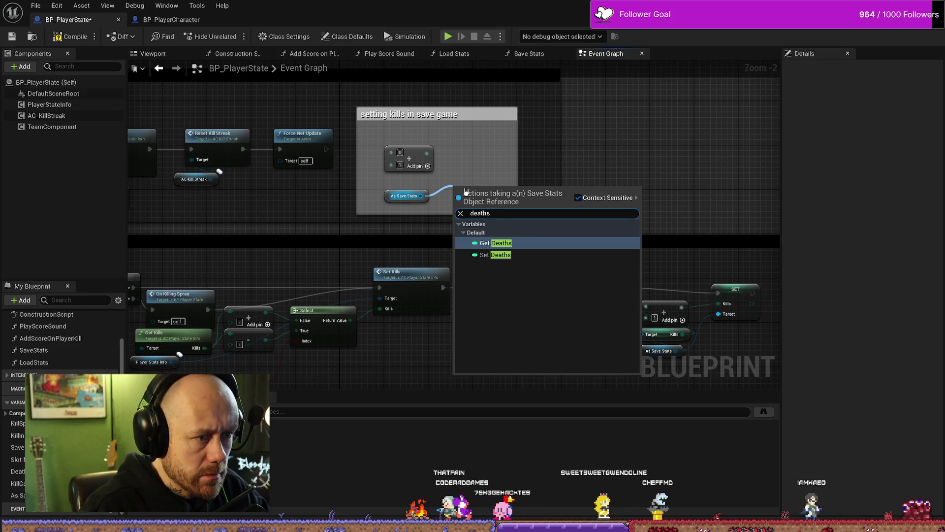
{"action": "key", "text": "Return"}
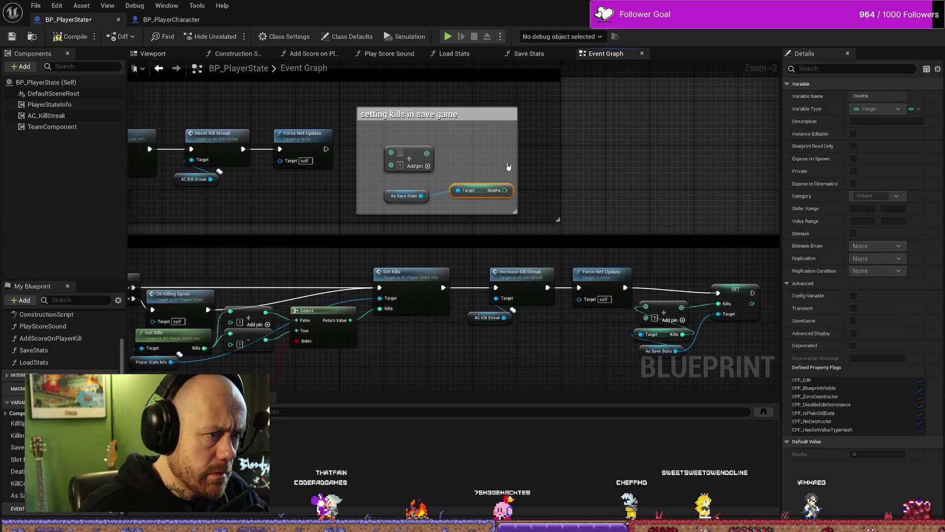
{"action": "left_click_drag", "start_coordinate": [505, 190], "coordinate": [386, 165]}
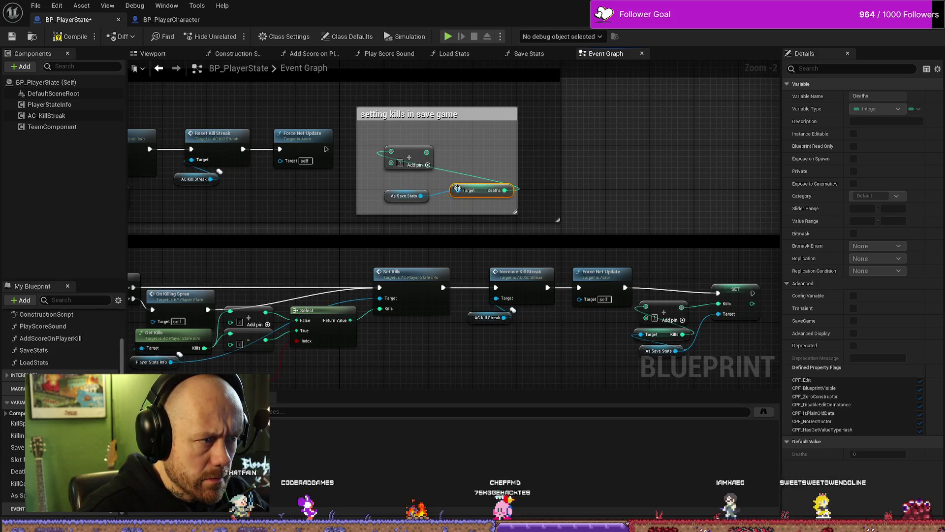
{"action": "mouse_move", "coordinate": [421, 195]}
{"action": "left_mouse_down"}
{"action": "mouse_move", "coordinate": [457, 190]}
{"action": "mouse_move", "coordinate": [391, 179]}
{"action": "mouse_move", "coordinate": [476, 202]}
{"action": "left_mouse_up"}
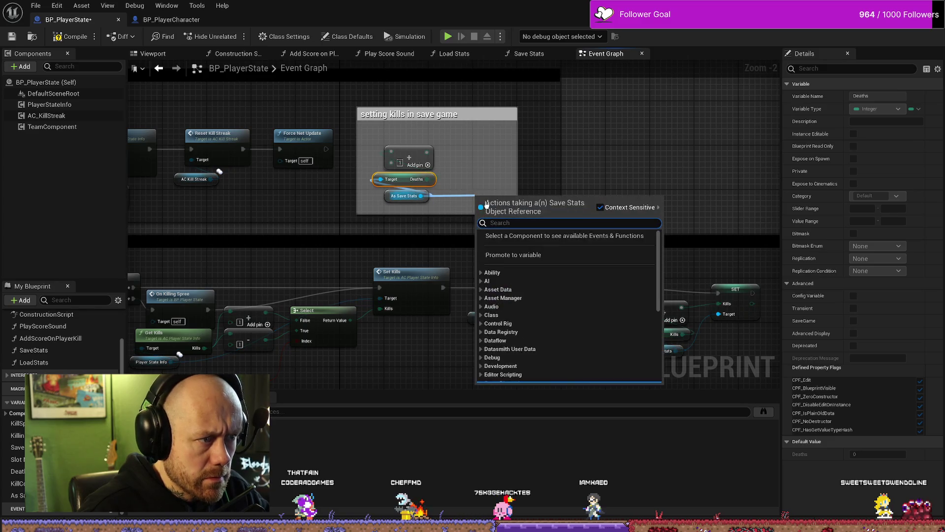
Add a SET Deaths node inside the comment, executed after Force Net Update
{"action": "type", "text": "set death"}
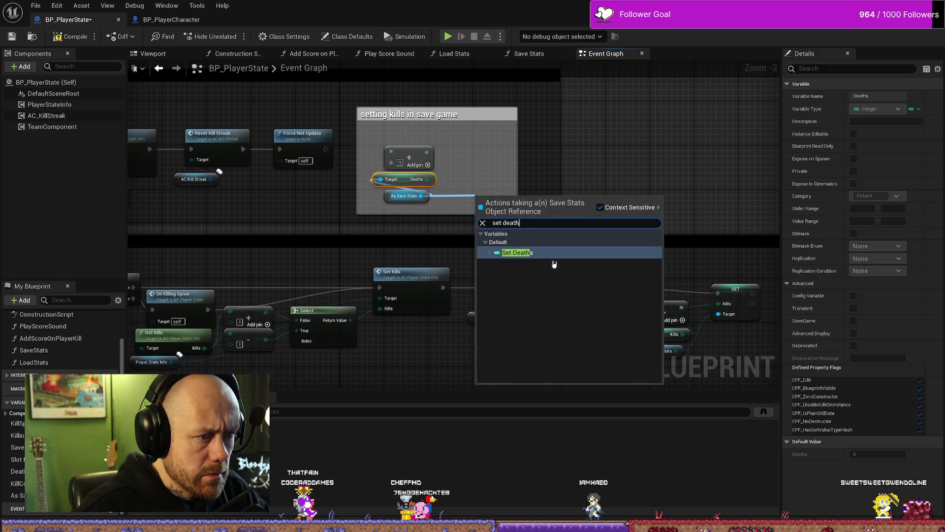
{"action": "left_click", "coordinate": [546, 253]}
{"action": "left_click_drag", "start_coordinate": [501, 204], "coordinate": [479, 137]}
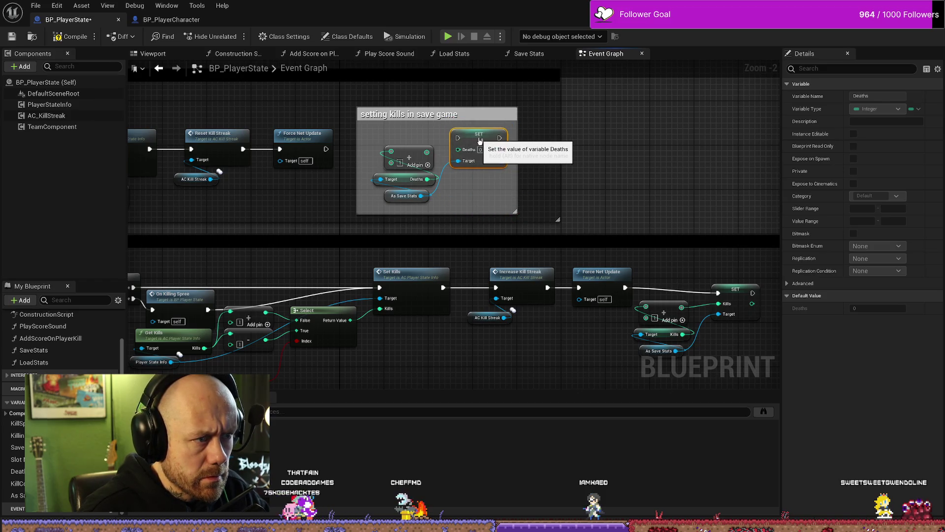
{"action": "mouse_move", "coordinate": [344, 146]}
{"action": "left_mouse_down"}
{"action": "mouse_move", "coordinate": [488, 139]}
{"action": "mouse_move", "coordinate": [484, 154]}
{"action": "left_mouse_up"}
{"action": "left_click_drag", "start_coordinate": [374, 148], "coordinate": [429, 207]}
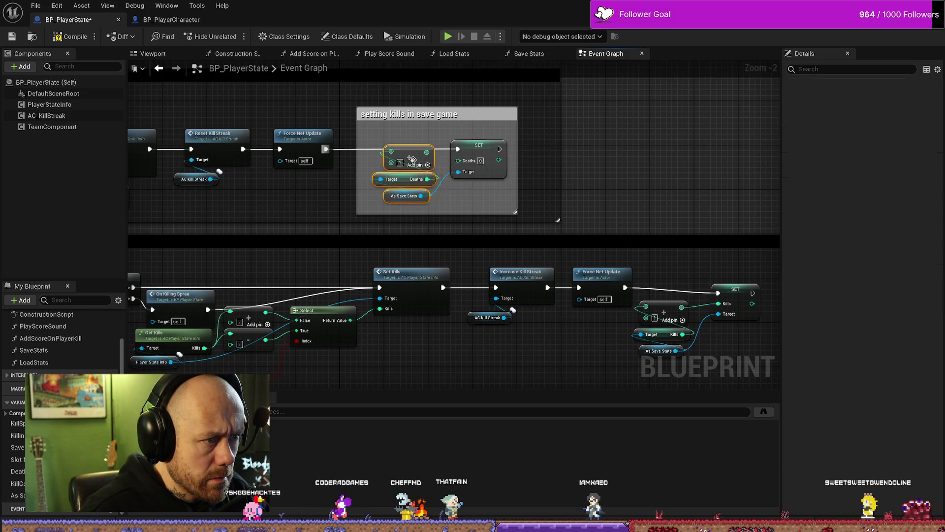
{"action": "left_click_drag", "start_coordinate": [417, 160], "coordinate": [417, 166]}
Rename the upper comment to 'setting deaths in save game'
{"action": "left_click", "coordinate": [464, 218]}
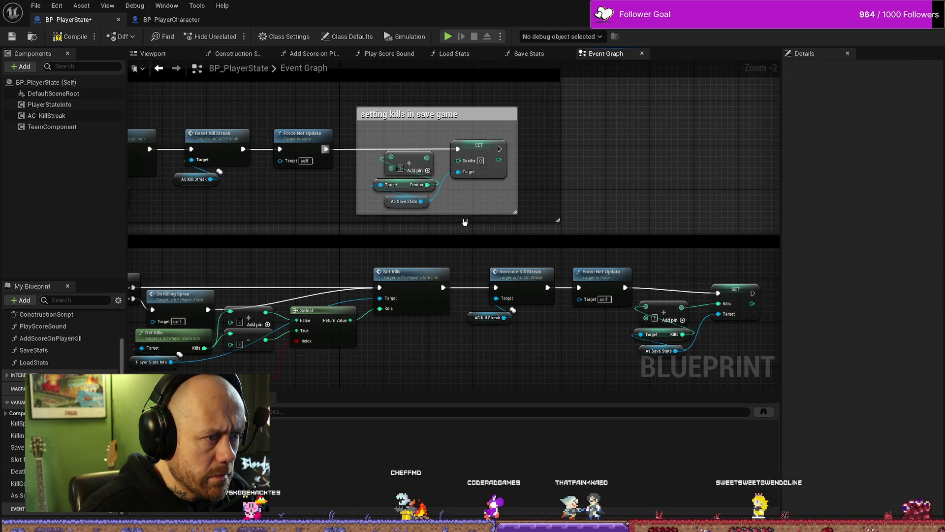
{"action": "double_click", "coordinate": [379, 115]}
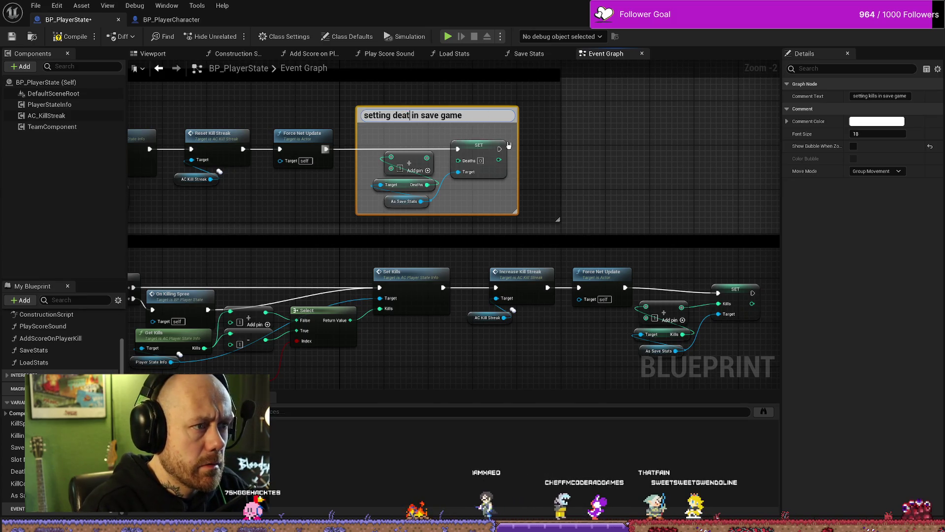
{"action": "key", "text": "Return"}
Select and reposition the copied kills-saving nodes in the lower chain
{"action": "left_click_drag", "start_coordinate": [698, 218], "coordinate": [561, 168]}
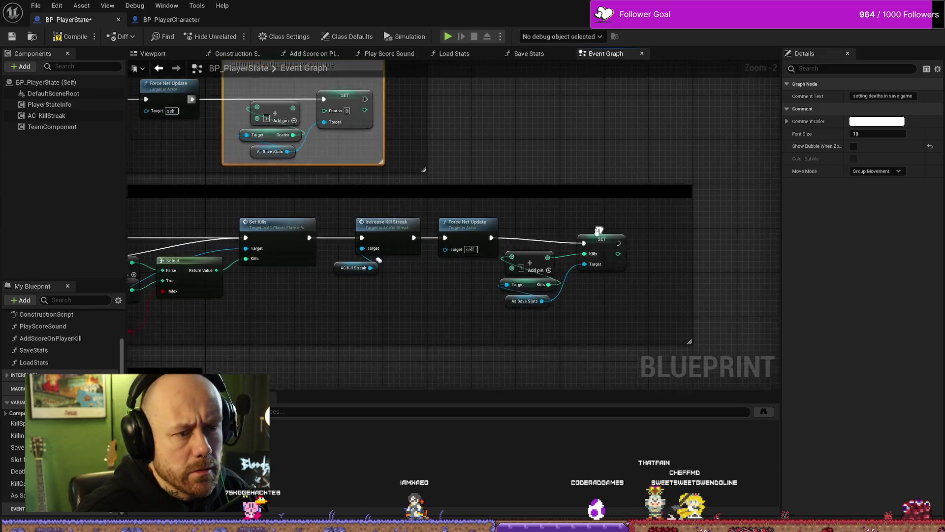
{"action": "mouse_move", "coordinate": [498, 320]}
{"action": "left_mouse_down"}
{"action": "mouse_move", "coordinate": [636, 235]}
{"action": "mouse_move", "coordinate": [699, 248]}
{"action": "left_mouse_up"}
{"action": "left_click", "coordinate": [666, 303]}
Wrap the lower kills-saving nodes in a comment titled 'setting kills in save game'
{"action": "left_click_drag", "start_coordinate": [666, 304], "coordinate": [550, 231]}
{"action": "key", "text": "c"}
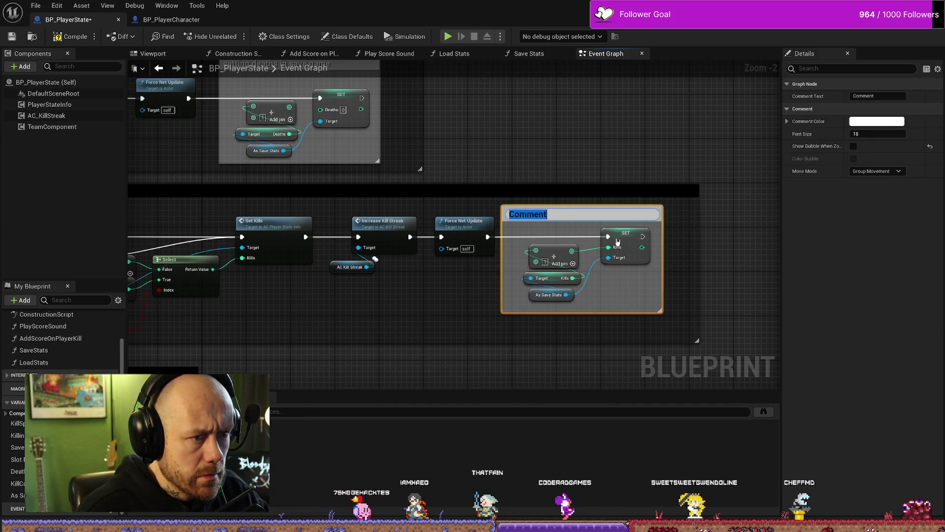
{"action": "type", "text": "setting kills in save"}
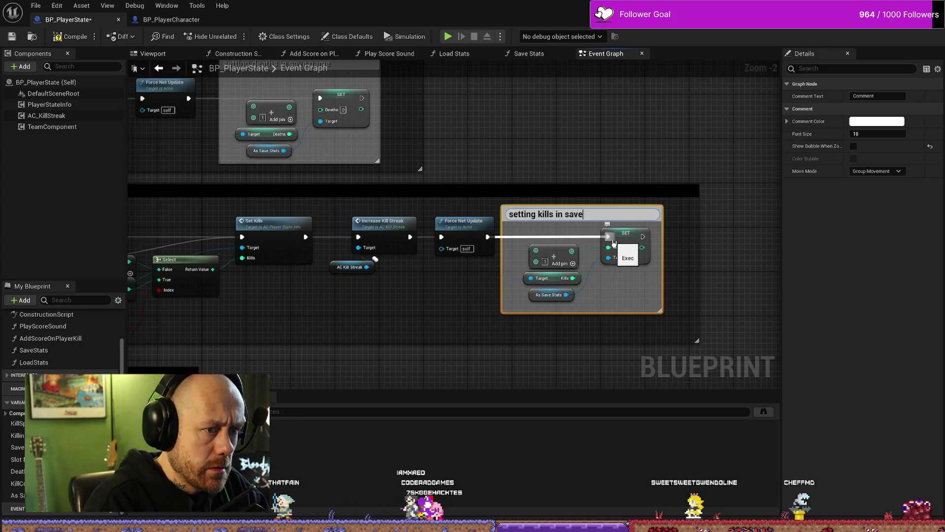
{"action": "type", "text": " game"}
{"action": "key", "text": "Return"}
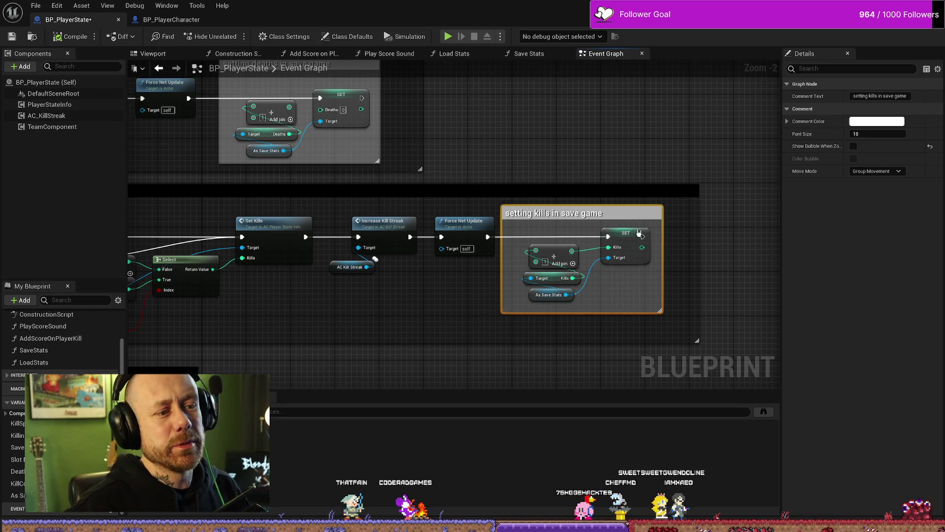
{"action": "double_click", "coordinate": [652, 213]}
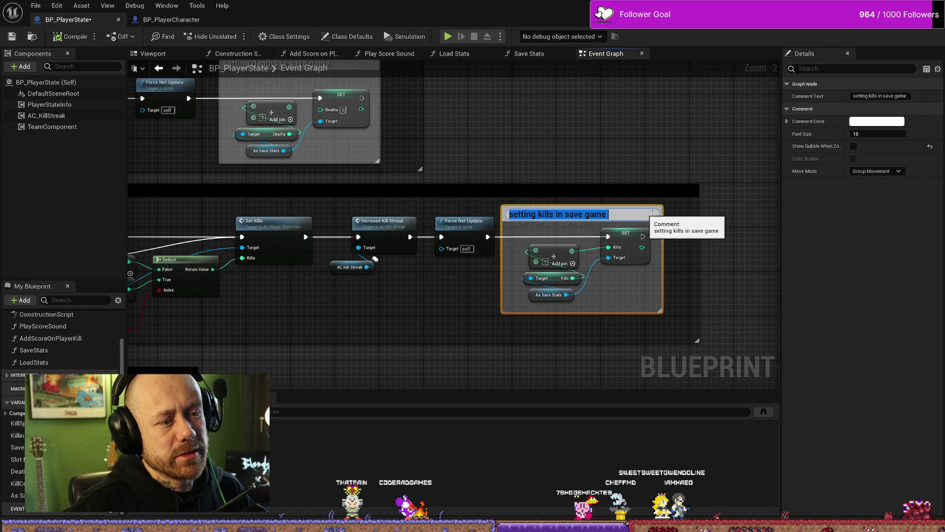
{"action": "left_click", "coordinate": [663, 253]}
Try selecting the 'setting kills in save game' comment by clicking and box-selecting it
{"action": "left_click", "coordinate": [656, 213]}
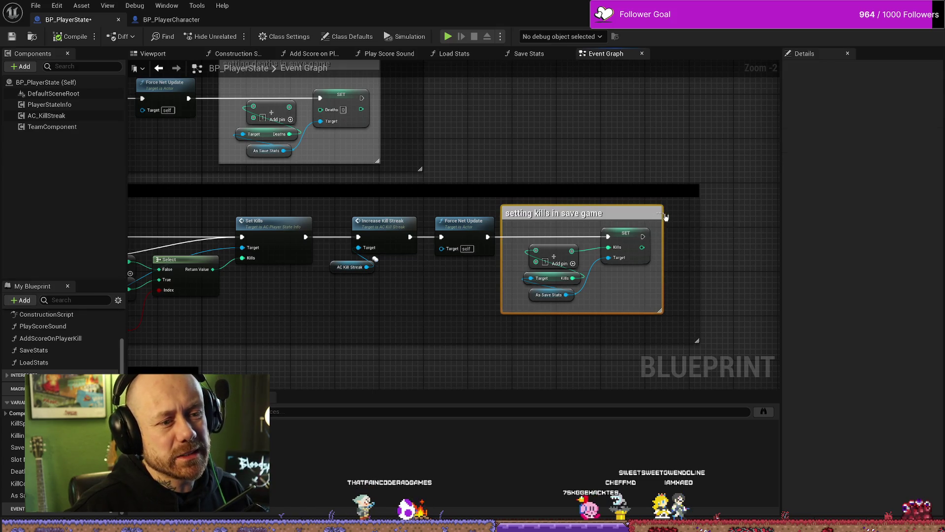
{"action": "left_click", "coordinate": [635, 218]}
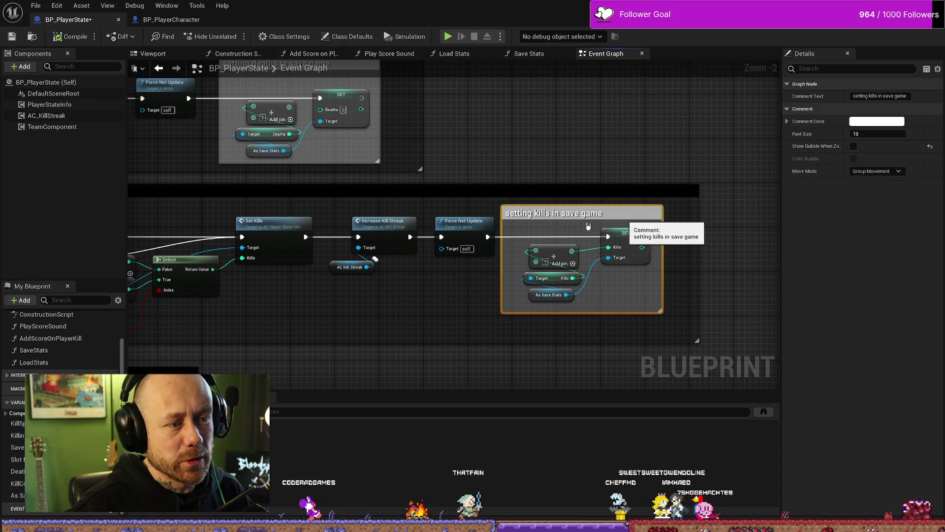
{"action": "left_click", "coordinate": [468, 281]}
{"action": "left_click", "coordinate": [623, 212]}
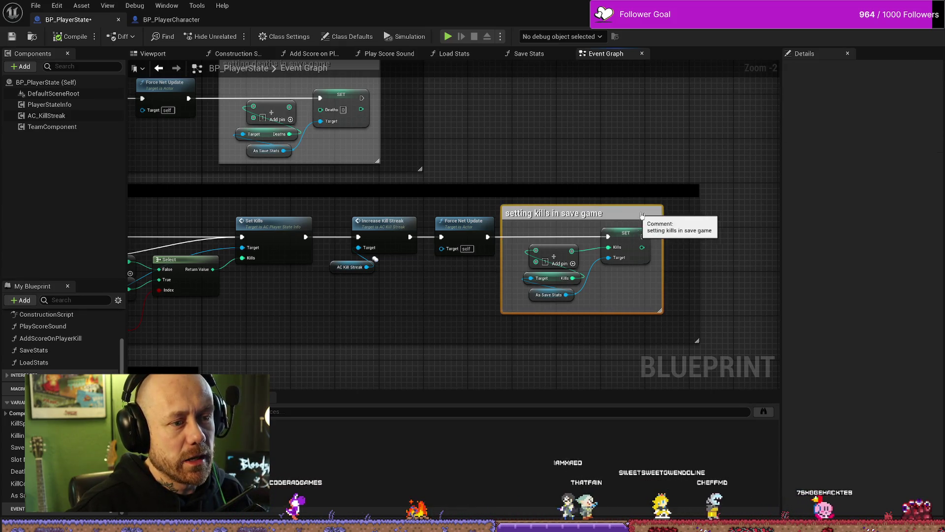
{"action": "left_click", "coordinate": [642, 302]}
{"action": "left_click_drag", "start_coordinate": [640, 296], "coordinate": [668, 297]}
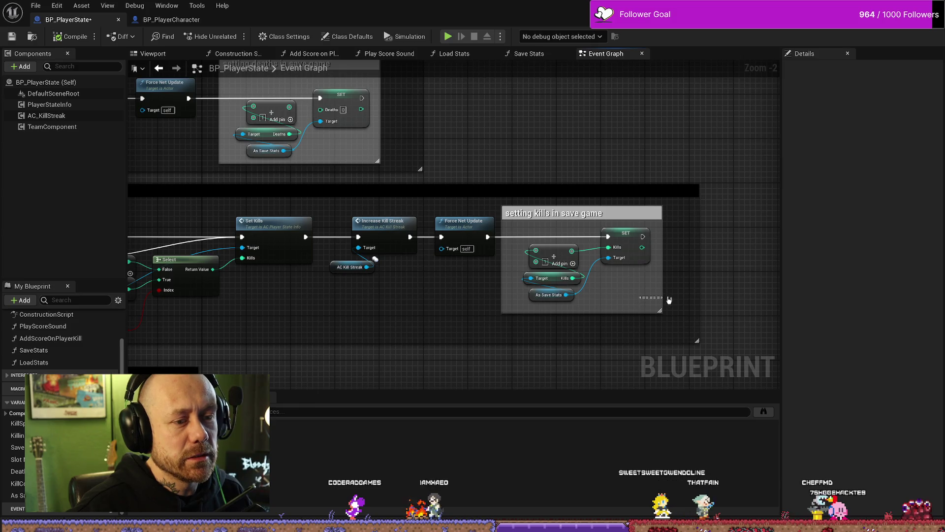
{"action": "mouse_move", "coordinate": [680, 331]}
{"action": "left_mouse_down"}
{"action": "mouse_move", "coordinate": [522, 241]}
{"action": "mouse_move", "coordinate": [499, 203]}
{"action": "left_mouse_up"}
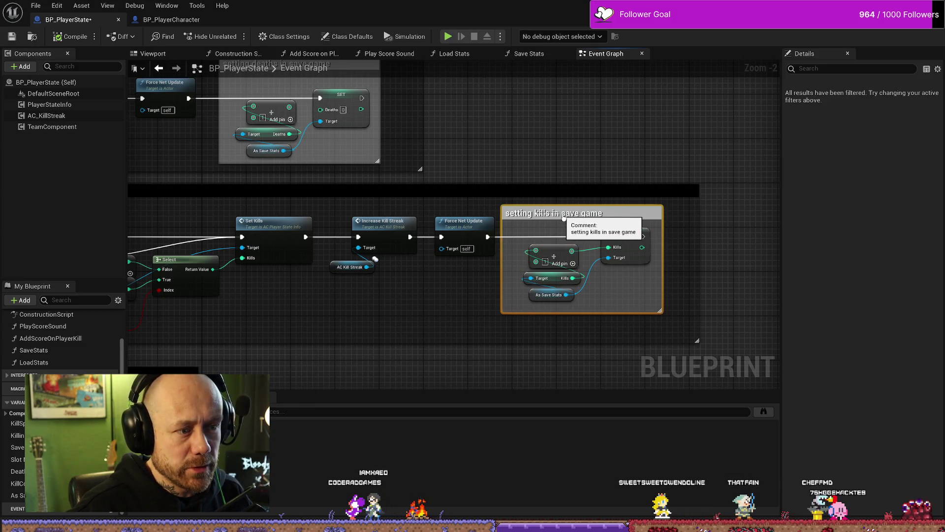
{"action": "left_click", "coordinate": [712, 141]}
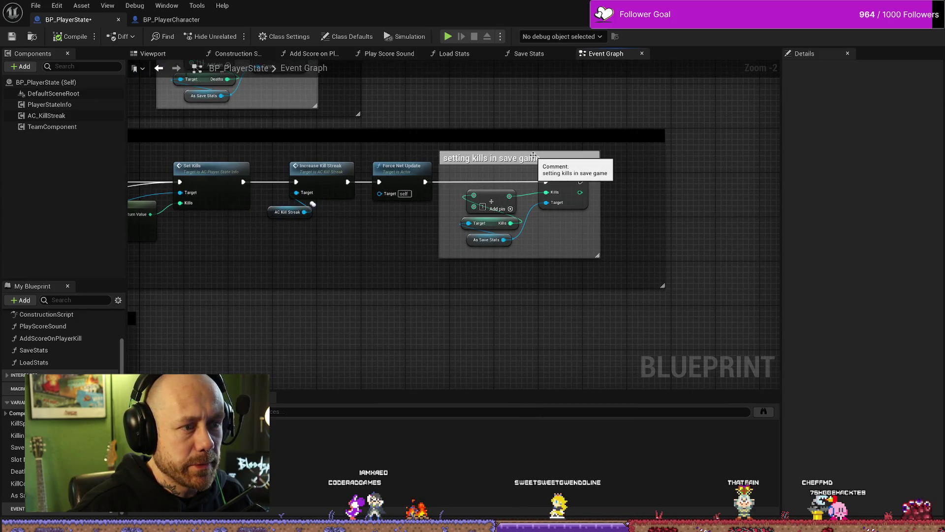
{"action": "left_click", "coordinate": [604, 162]}
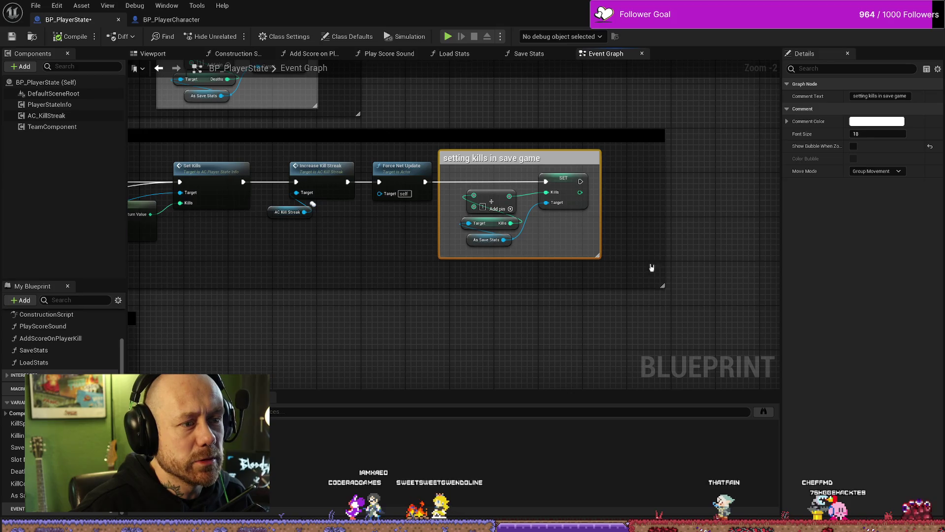
Box-select the kills-save comment group with its nodes and shift it slightly right
{"action": "left_click_drag", "start_coordinate": [628, 268], "coordinate": [559, 192]}
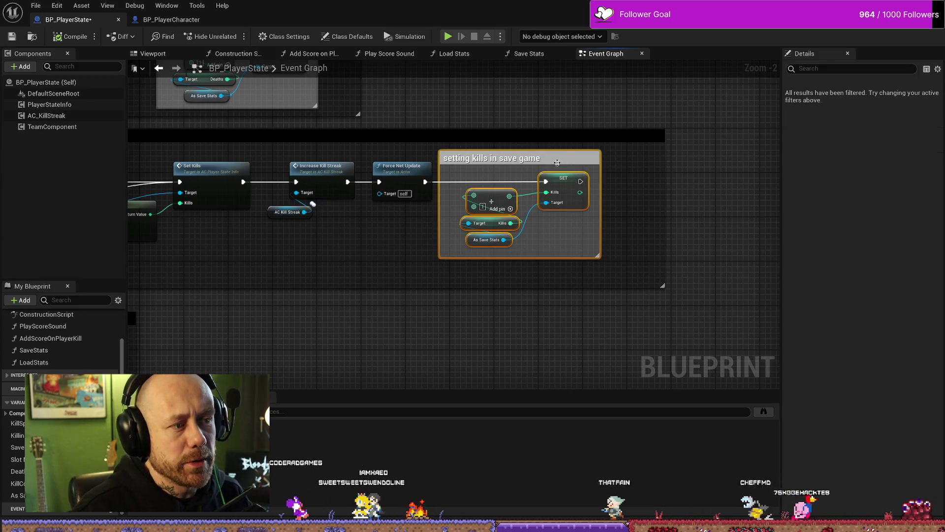
{"action": "left_click_drag", "start_coordinate": [631, 271], "coordinate": [434, 147]}
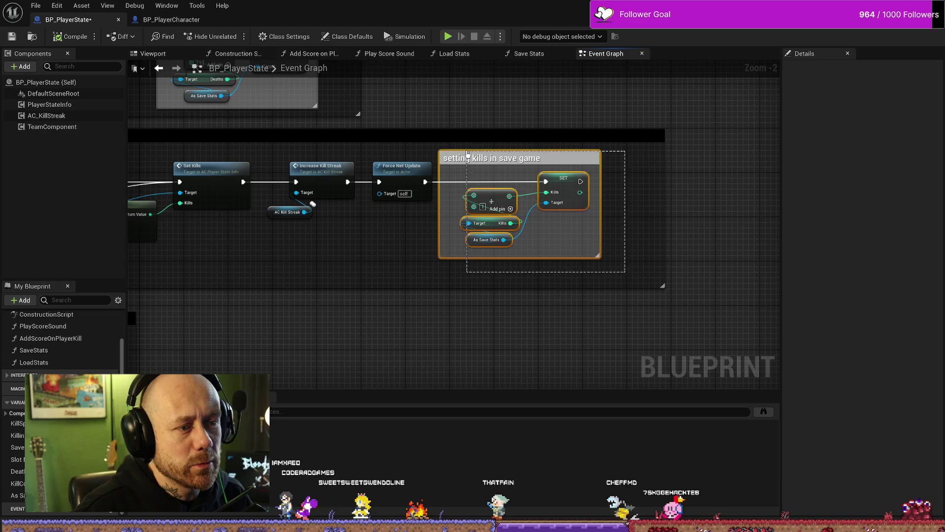
{"action": "left_click_drag", "start_coordinate": [563, 178], "coordinate": [590, 179]}
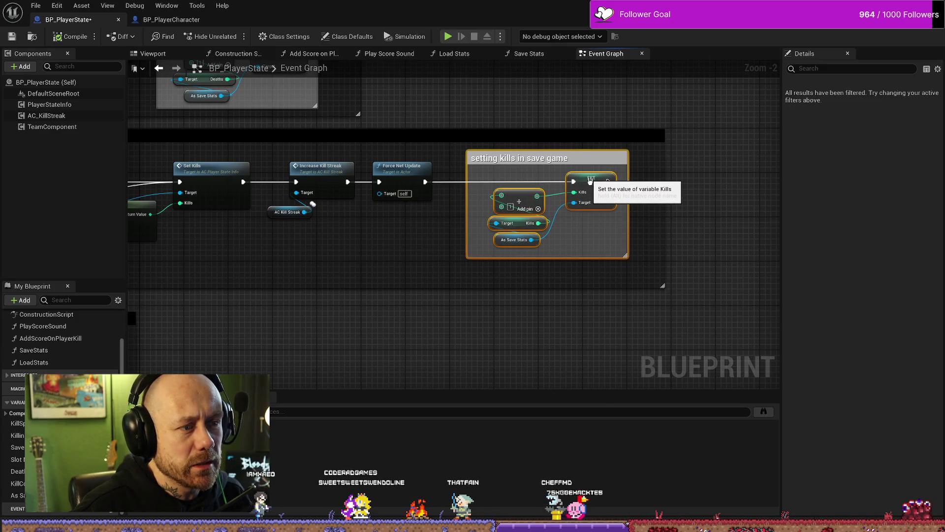
{"action": "left_click", "coordinate": [707, 179]}
{"action": "left_click", "coordinate": [599, 161]}
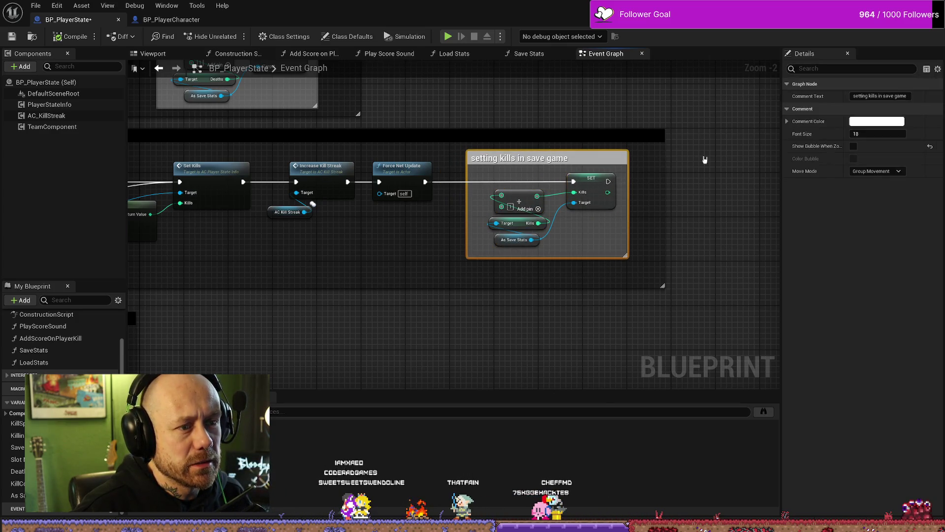
{"action": "left_click", "coordinate": [656, 161]}
{"action": "mouse_move", "coordinate": [470, 109]}
{"action": "left_mouse_down"}
{"action": "mouse_move", "coordinate": [581, 161]}
{"action": "mouse_move", "coordinate": [578, 218]}
{"action": "left_mouse_up"}
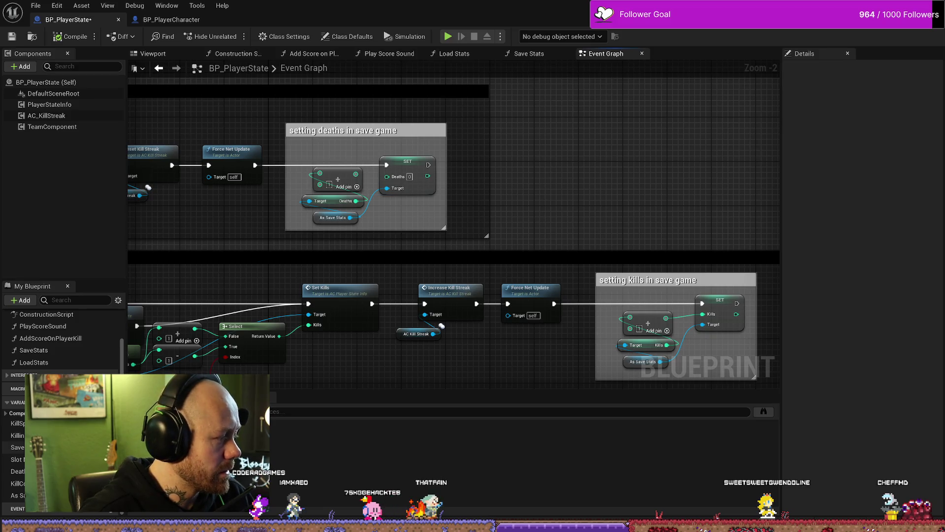
Delete the Kill Count for Save and Death Count for Save SET nodes after Save Stats
{"action": "scroll", "coordinate": [585, 151], "scroll_direction": "down", "scroll_amount": 2}
{"action": "mouse_move", "coordinate": [554, 169]}
{"action": "left_mouse_down"}
{"action": "mouse_move", "coordinate": [555, 260]}
{"action": "mouse_move", "coordinate": [496, 274]}
{"action": "mouse_move", "coordinate": [408, 214]}
{"action": "mouse_move", "coordinate": [458, 232]}
{"action": "left_mouse_up"}
{"action": "scroll", "coordinate": [428, 215], "scroll_direction": "down", "scroll_amount": 3}
{"action": "scroll", "coordinate": [379, 97], "scroll_direction": "up", "scroll_amount": 4}
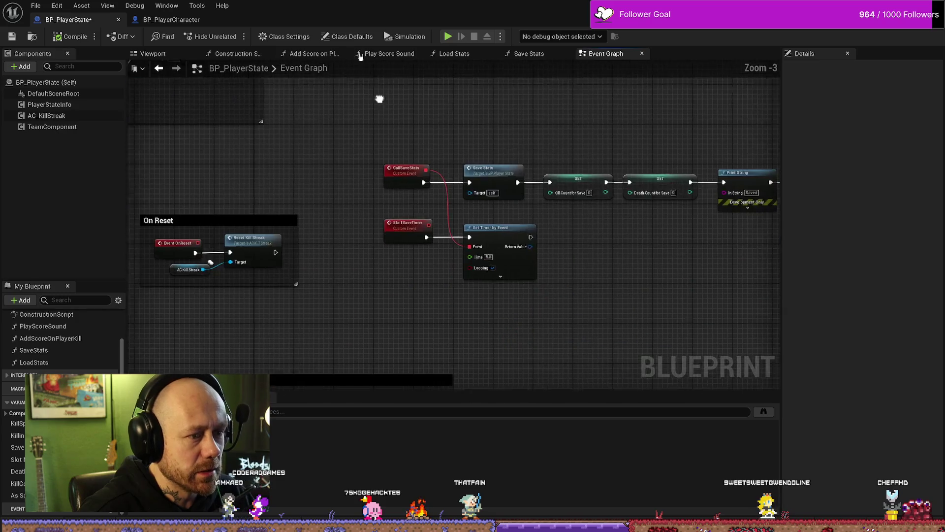
{"action": "left_click_drag", "start_coordinate": [380, 97], "coordinate": [374, 86]}
{"action": "scroll", "coordinate": [544, 243], "scroll_direction": "down", "scroll_amount": 4}
{"action": "scroll", "coordinate": [609, 293], "scroll_direction": "up", "scroll_amount": 4}
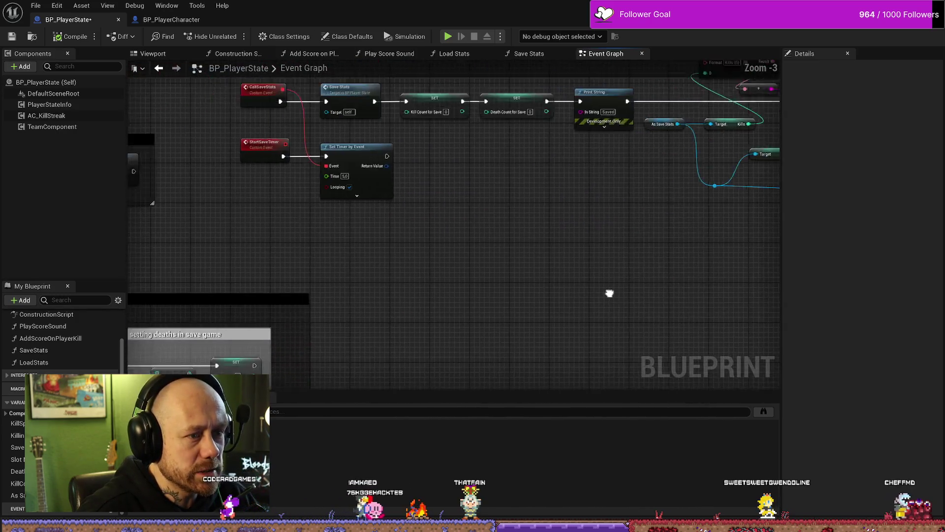
{"action": "mouse_move", "coordinate": [609, 293]}
{"action": "left_mouse_down"}
{"action": "mouse_move", "coordinate": [609, 360]}
{"action": "mouse_move", "coordinate": [553, 359]}
{"action": "left_mouse_up"}
{"action": "left_click_drag", "start_coordinate": [548, 312], "coordinate": [499, 315]}
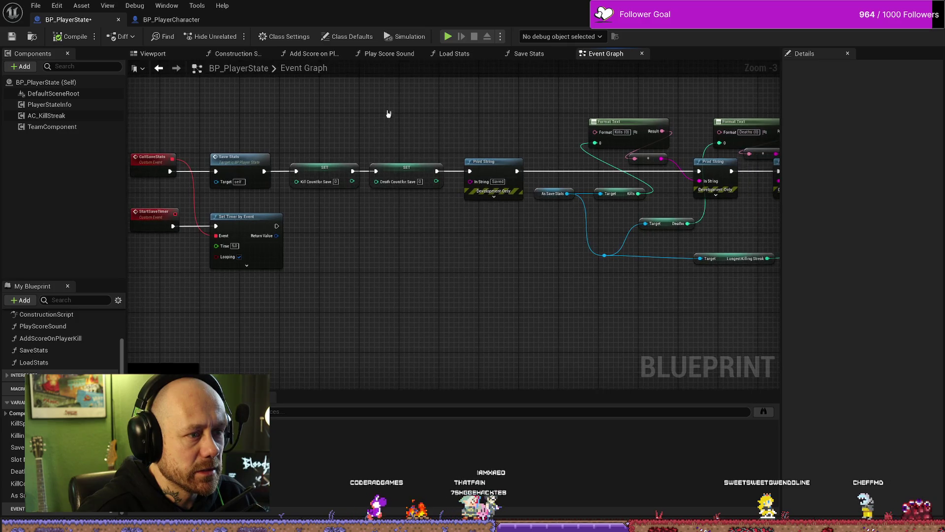
{"action": "left_click_drag", "start_coordinate": [386, 112], "coordinate": [295, 202]}
{"action": "key", "text": "Delete"}
Wire Save Stats' execution output directly into Print String
{"action": "left_click_drag", "start_coordinate": [264, 171], "coordinate": [406, 176]}
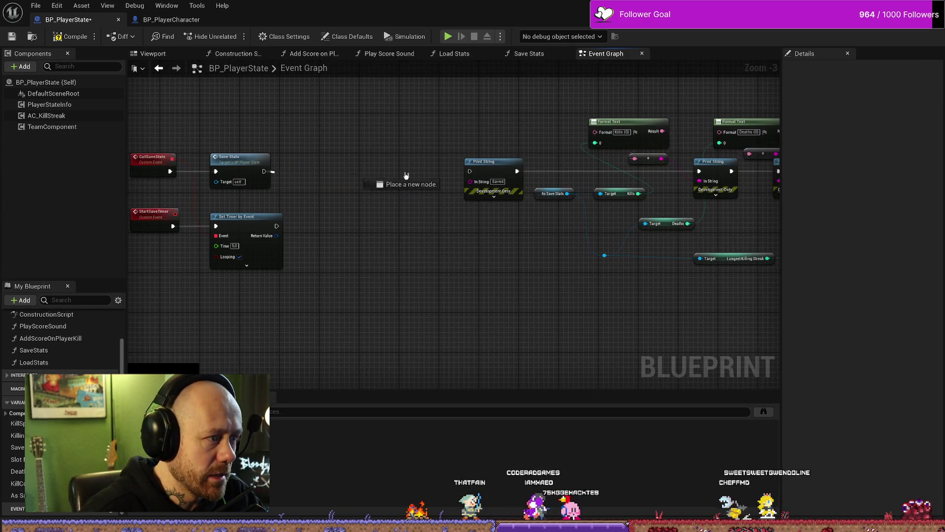
{"action": "left_click_drag", "start_coordinate": [474, 173], "coordinate": [474, 173]}
{"action": "scroll", "coordinate": [474, 173], "scroll_direction": "down", "scroll_amount": 2}
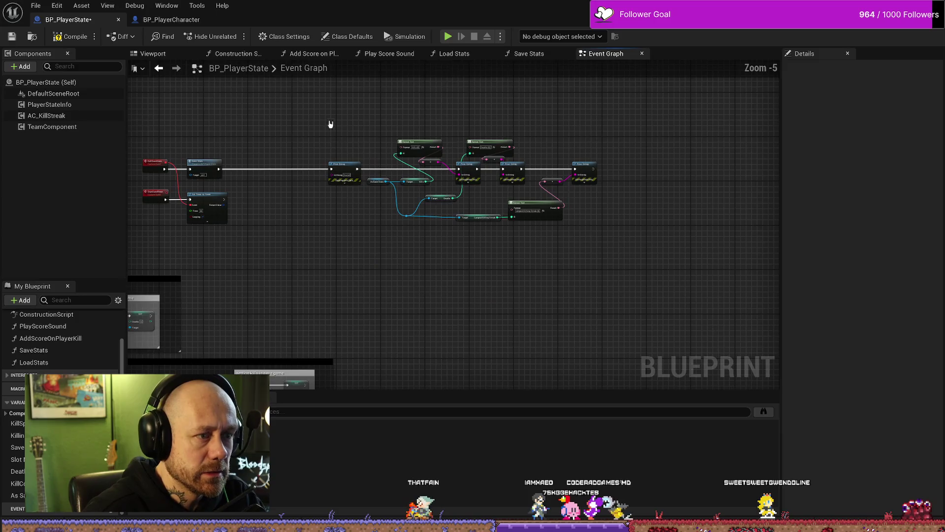
{"action": "mouse_move", "coordinate": [329, 126]}
{"action": "left_mouse_down"}
{"action": "mouse_move", "coordinate": [586, 209]}
{"action": "mouse_move", "coordinate": [903, 116]}
{"action": "left_mouse_up"}
Pan past the KillingSpree, Add Assist, Add Score Points and ShowScore groups to the Set Kills nodes
{"action": "mouse_move", "coordinate": [566, 185]}
{"action": "left_mouse_down"}
{"action": "mouse_move", "coordinate": [654, 186]}
{"action": "mouse_move", "coordinate": [466, 327]}
{"action": "mouse_move", "coordinate": [525, 234]}
{"action": "left_mouse_up"}
{"action": "scroll", "coordinate": [241, 185], "scroll_direction": "up", "scroll_amount": 1}
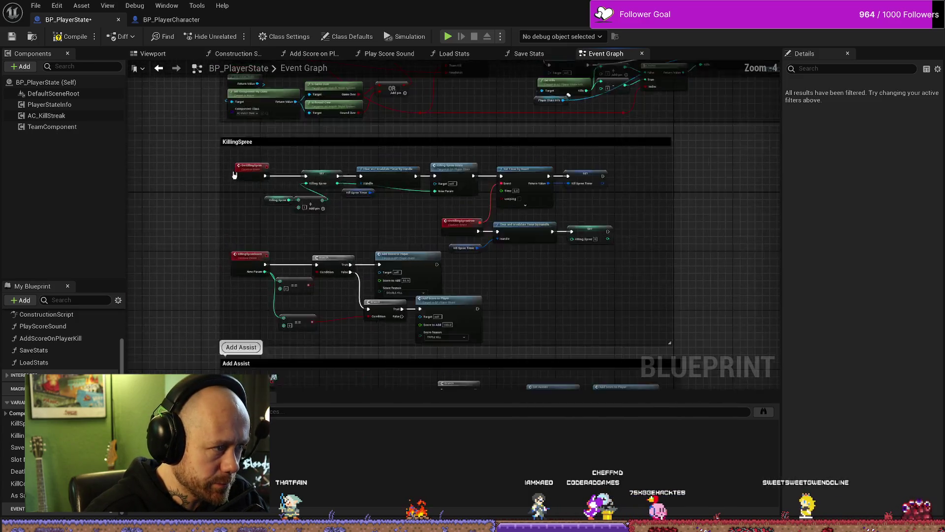
{"action": "mouse_move", "coordinate": [327, 268]}
{"action": "left_mouse_down"}
{"action": "mouse_move", "coordinate": [306, 123]}
{"action": "mouse_move", "coordinate": [585, 156]}
{"action": "mouse_move", "coordinate": [586, 190]}
{"action": "left_mouse_up"}
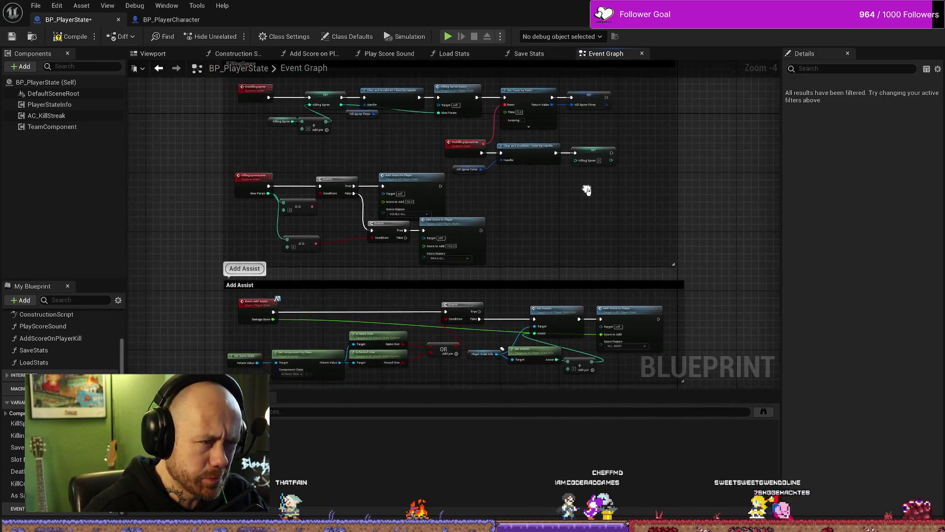
{"action": "scroll", "coordinate": [507, 217], "scroll_direction": "up", "scroll_amount": 2}
{"action": "scroll", "coordinate": [618, 202], "scroll_direction": "down", "scroll_amount": 2}
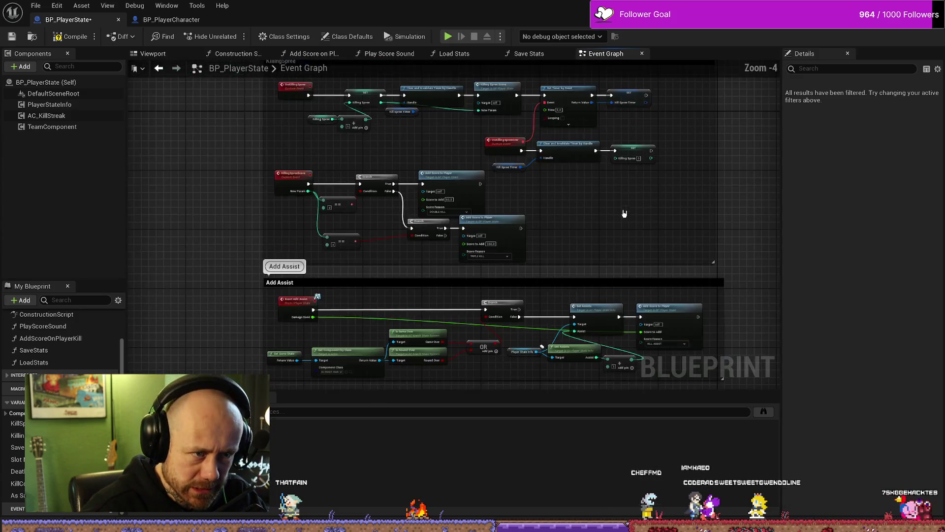
{"action": "scroll", "coordinate": [648, 213], "scroll_direction": "down", "scroll_amount": 1}
{"action": "mouse_move", "coordinate": [647, 213]}
{"action": "left_mouse_down"}
{"action": "mouse_move", "coordinate": [578, 154]}
{"action": "mouse_move", "coordinate": [654, 198]}
{"action": "mouse_move", "coordinate": [607, 266]}
{"action": "left_mouse_up"}
{"action": "scroll", "coordinate": [666, 200], "scroll_direction": "up", "scroll_amount": 2}
{"action": "left_click_drag", "start_coordinate": [650, 219], "coordinate": [382, 289]}
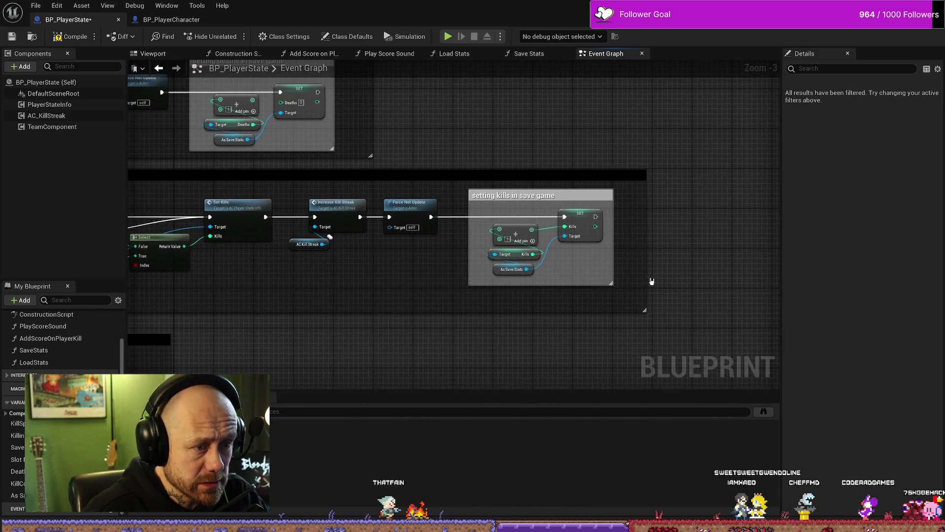
Select the 'setting kills' and 'setting deaths in save game' comments, then compile with F7
{"action": "left_click", "coordinate": [584, 209]}
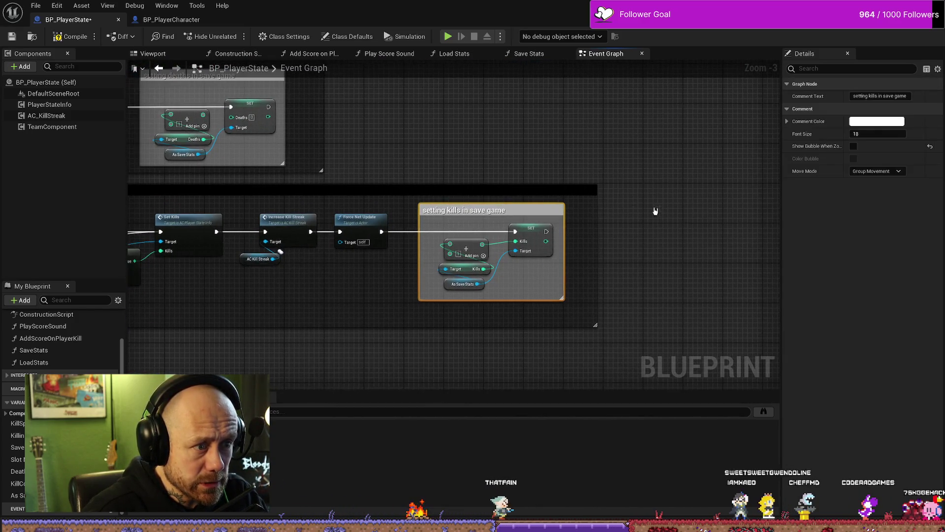
{"action": "left_click_drag", "start_coordinate": [447, 128], "coordinate": [589, 169]}
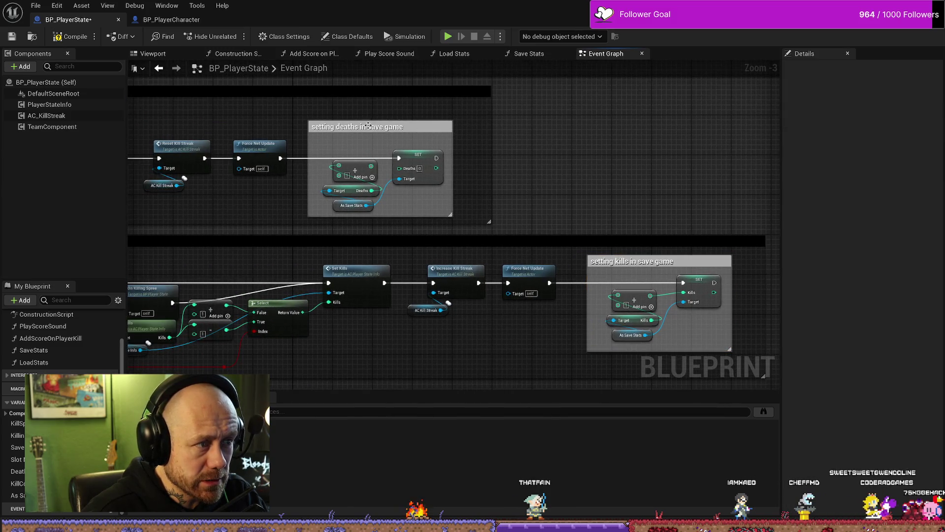
{"action": "left_click", "coordinate": [404, 151]}
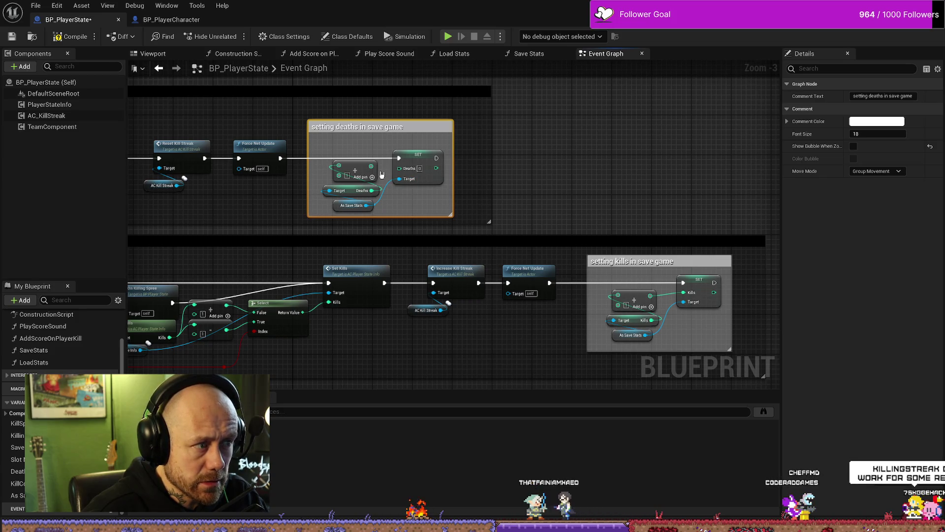
{"action": "key", "text": "F7"}
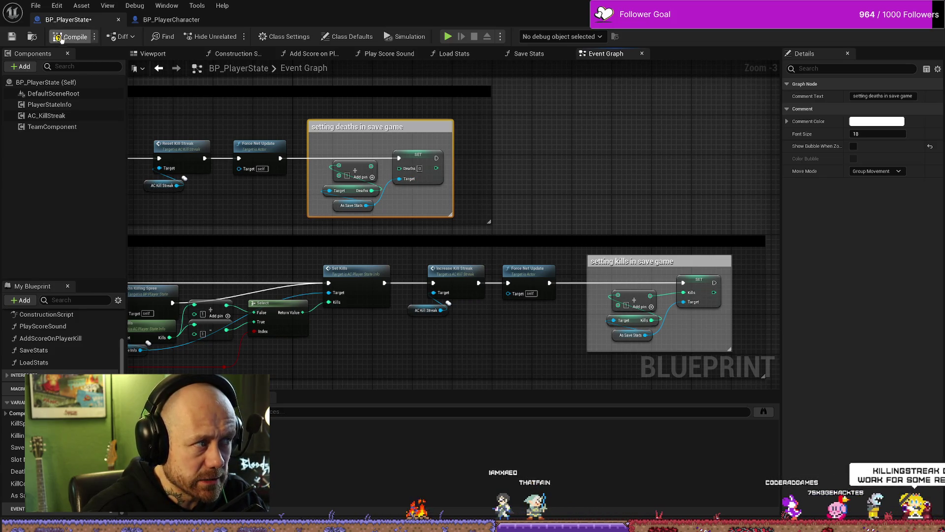
Recentre on the deaths-save comment and compile the blueprint again
{"action": "left_click_drag", "start_coordinate": [623, 148], "coordinate": [722, 152]}
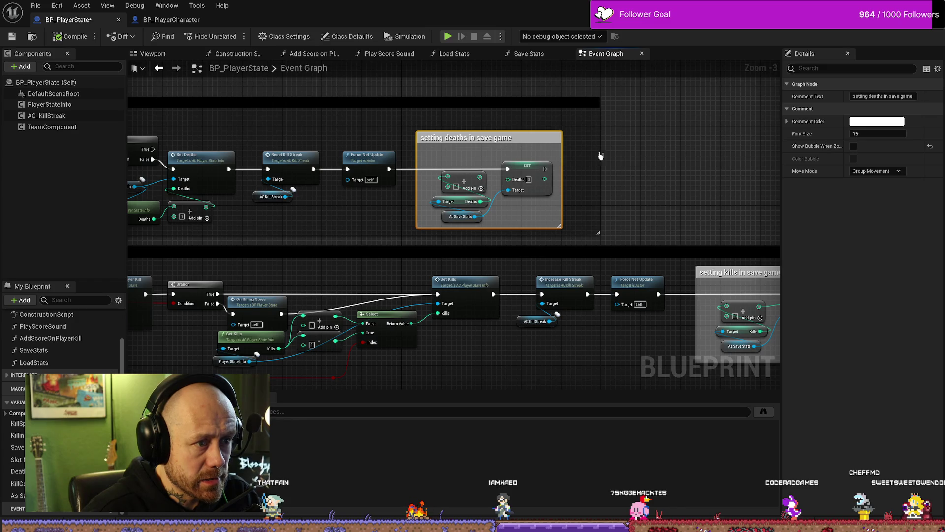
{"action": "scroll", "coordinate": [601, 155], "scroll_direction": "up", "scroll_amount": 2}
{"action": "left_click_drag", "start_coordinate": [302, 106], "coordinate": [251, 81]}
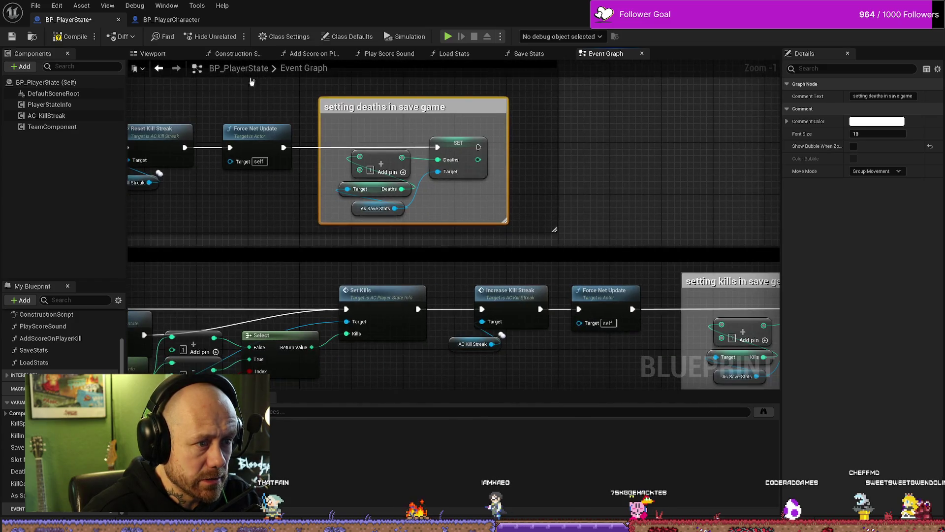
{"action": "left_click", "coordinate": [71, 36]}
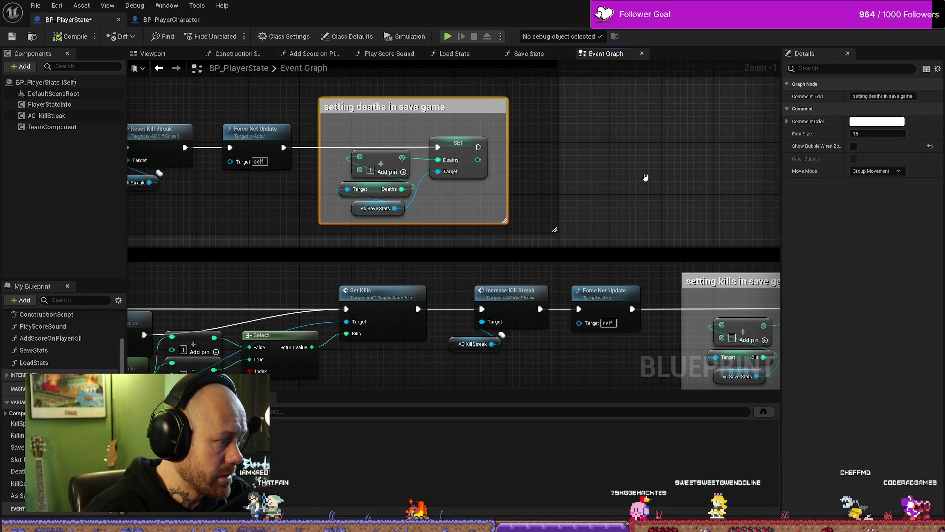
{"action": "scroll", "coordinate": [659, 178], "scroll_direction": "down", "scroll_amount": 2}
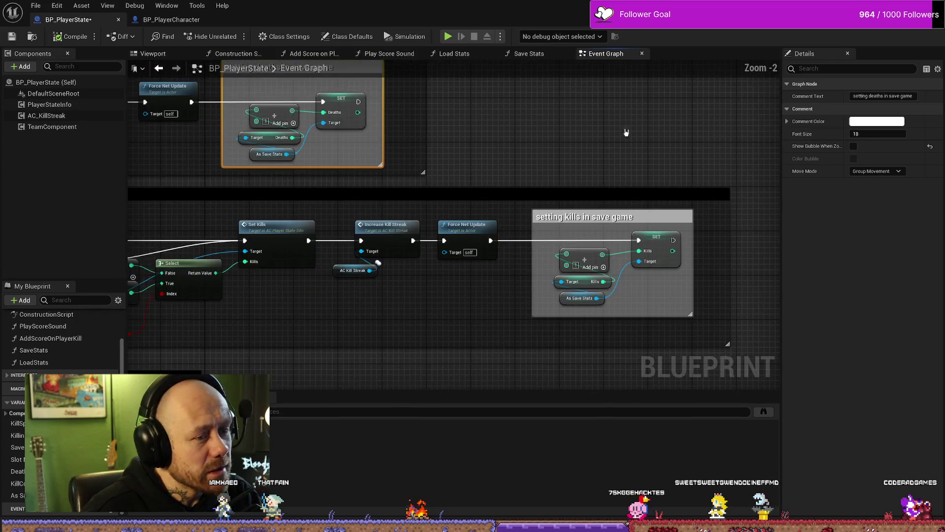
Show the AC_KillStreak component's properties after framing the AddDeath and Add Kill groups
{"action": "left_click_drag", "start_coordinate": [426, 391], "coordinate": [595, 246]}
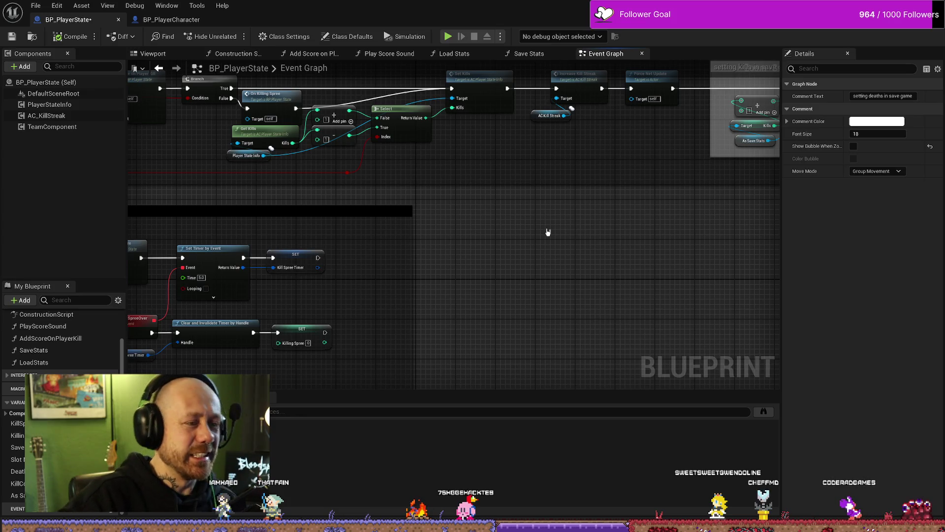
{"action": "scroll", "coordinate": [547, 231], "scroll_direction": "down", "scroll_amount": 5}
{"action": "scroll", "coordinate": [460, 266], "scroll_direction": "up", "scroll_amount": 6}
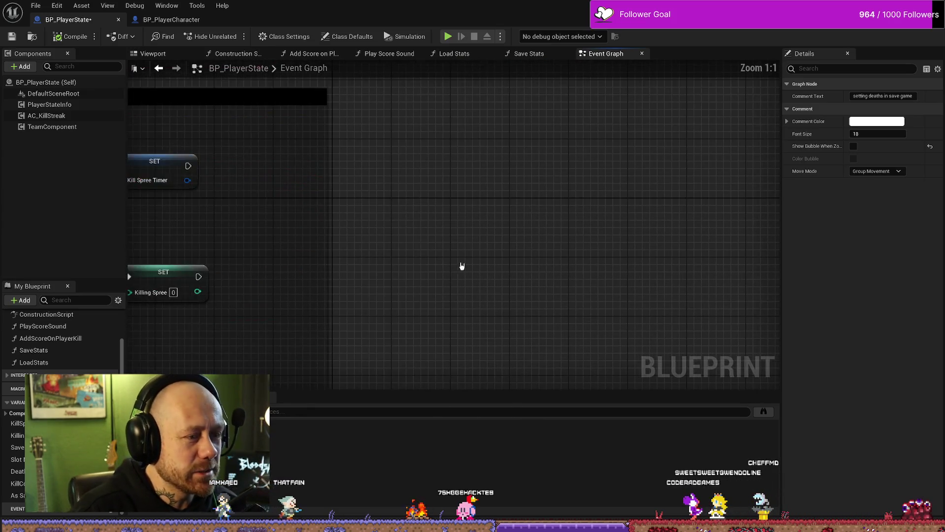
{"action": "scroll", "coordinate": [552, 152], "scroll_direction": "down", "scroll_amount": 5}
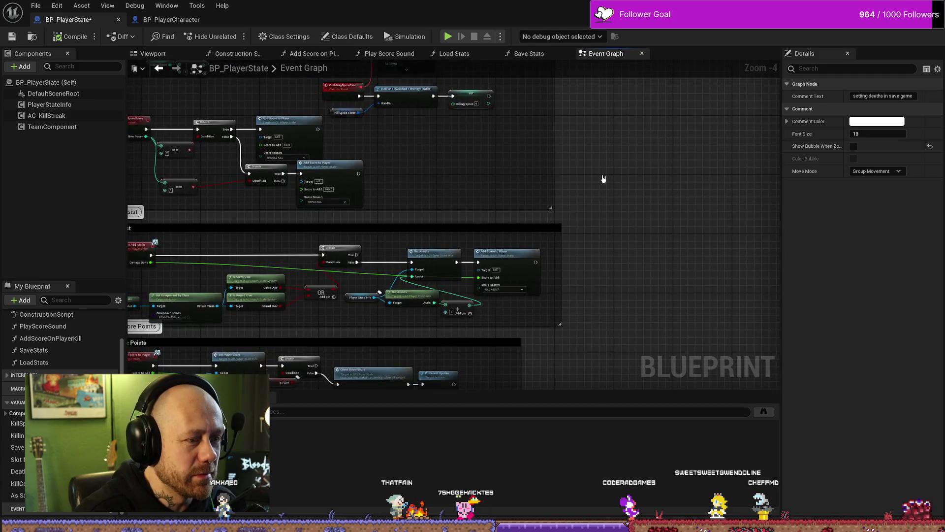
{"action": "mouse_move", "coordinate": [606, 201]}
{"action": "left_mouse_down"}
{"action": "mouse_move", "coordinate": [604, 249]}
{"action": "mouse_move", "coordinate": [660, 196]}
{"action": "mouse_move", "coordinate": [557, 255]}
{"action": "left_mouse_up"}
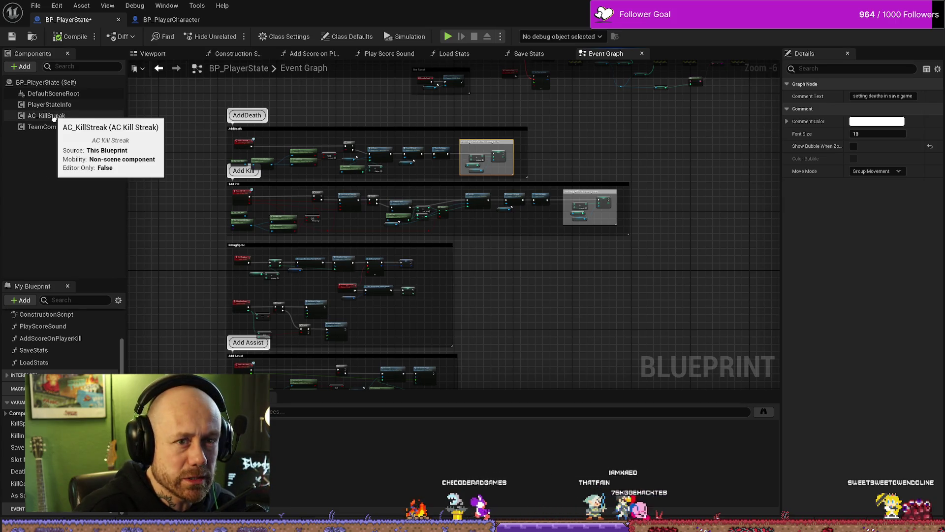
{"action": "left_click", "coordinate": [53, 117]}
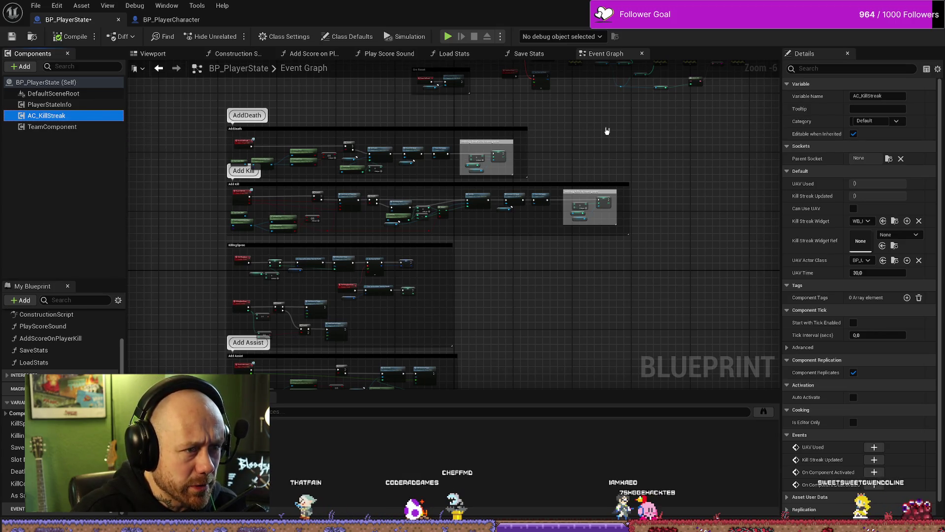
Open the SaveStats function graph from the Event Graph's save-stats nodes
{"action": "left_click_drag", "start_coordinate": [608, 131], "coordinate": [562, 238]}
{"action": "scroll", "coordinate": [562, 238], "scroll_direction": "up", "scroll_amount": 1}
{"action": "scroll", "coordinate": [504, 211], "scroll_direction": "up", "scroll_amount": 1}
{"action": "left_click_drag", "start_coordinate": [504, 211], "coordinate": [381, 235]}
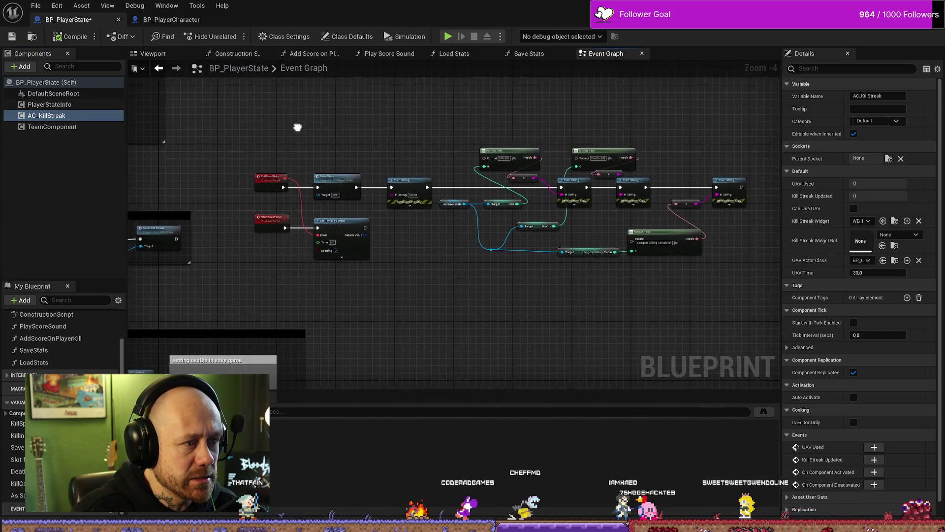
{"action": "double_click", "coordinate": [315, 178]}
Zoom in on the Save Stats function and inspect AC Kill Streak and Longest Killing Streak
{"action": "scroll", "coordinate": [534, 267], "scroll_direction": "down", "scroll_amount": 2}
{"action": "left_click_drag", "start_coordinate": [447, 291], "coordinate": [598, 259]}
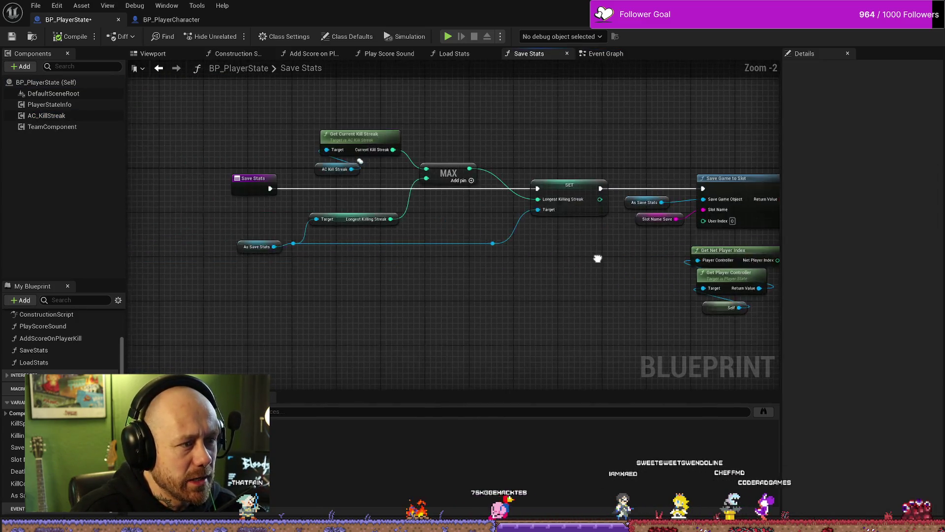
{"action": "scroll", "coordinate": [266, 179], "scroll_direction": "up", "scroll_amount": 3}
{"action": "left_click_drag", "start_coordinate": [340, 165], "coordinate": [356, 182]}
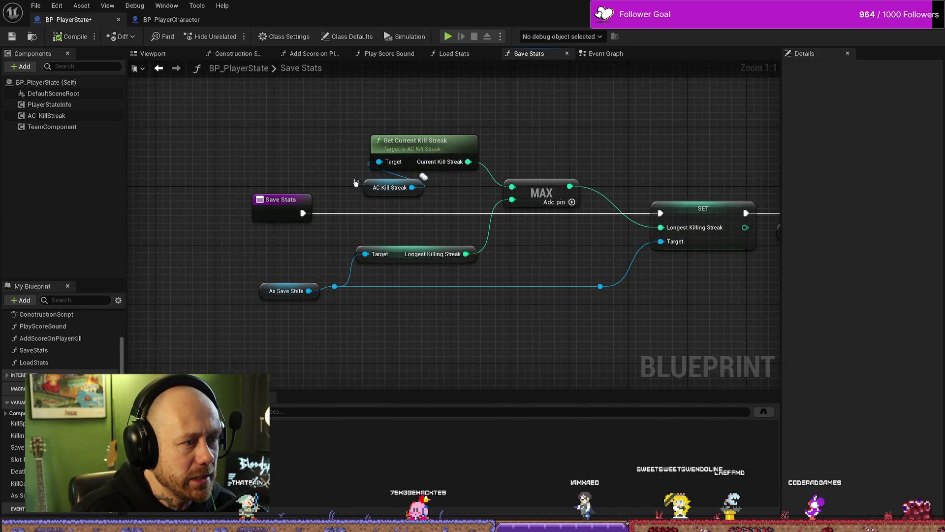
{"action": "left_click_drag", "start_coordinate": [416, 198], "coordinate": [428, 202]}
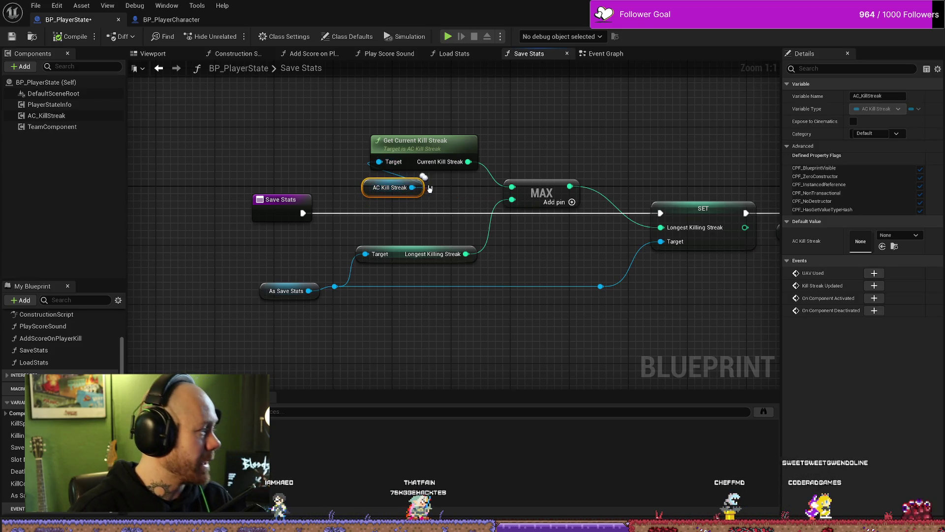
{"action": "left_click", "coordinate": [456, 257]}
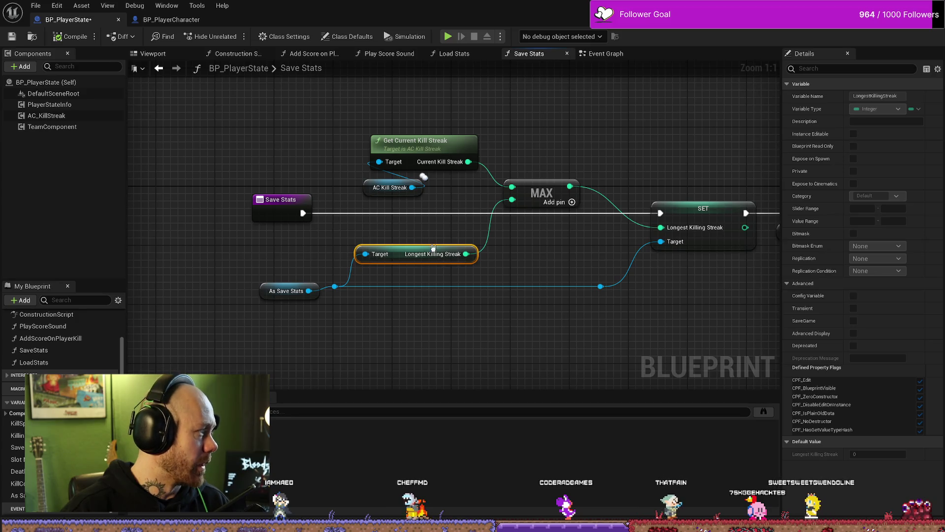
{"action": "left_click_drag", "start_coordinate": [567, 265], "coordinate": [500, 261]}
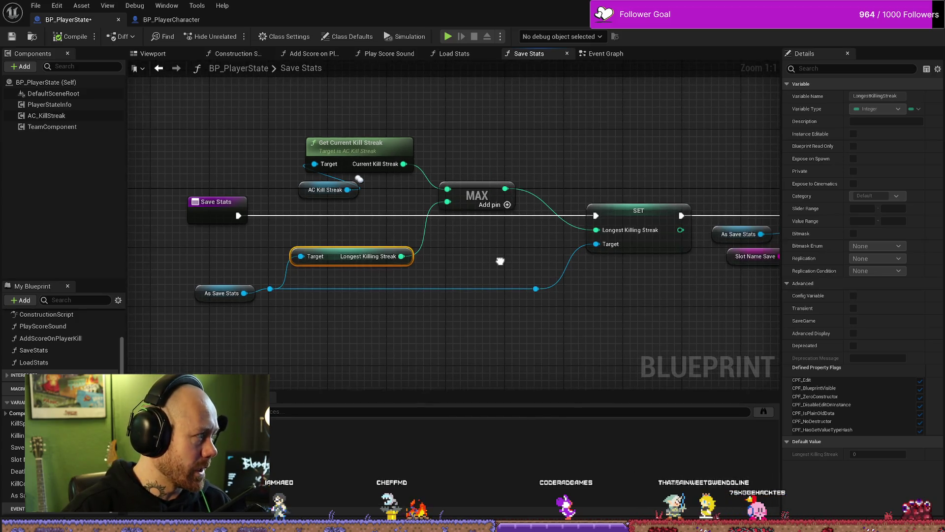
Select the kill streak, MAX and reroute node group and move it to the right
{"action": "mouse_move", "coordinate": [527, 126]}
{"action": "left_mouse_down"}
{"action": "mouse_move", "coordinate": [295, 232]}
{"action": "mouse_move", "coordinate": [321, 260]}
{"action": "left_mouse_up"}
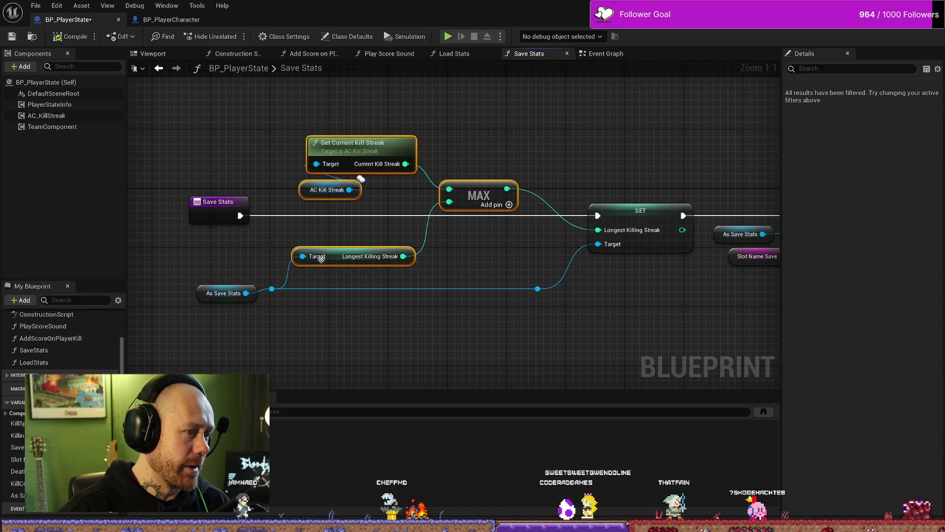
{"action": "mouse_move", "coordinate": [224, 292]}
{"action": "left_mouse_down"}
{"action": "mouse_move", "coordinate": [219, 278]}
{"action": "mouse_move", "coordinate": [213, 285]}
{"action": "left_mouse_up"}
{"action": "mouse_move", "coordinate": [515, 117]}
{"action": "left_mouse_down"}
{"action": "mouse_move", "coordinate": [320, 302]}
{"action": "mouse_move", "coordinate": [255, 327]}
{"action": "left_mouse_up"}
{"action": "mouse_move", "coordinate": [235, 288]}
{"action": "left_mouse_down"}
{"action": "mouse_move", "coordinate": [338, 290]}
{"action": "mouse_move", "coordinate": [294, 290]}
{"action": "left_mouse_up"}
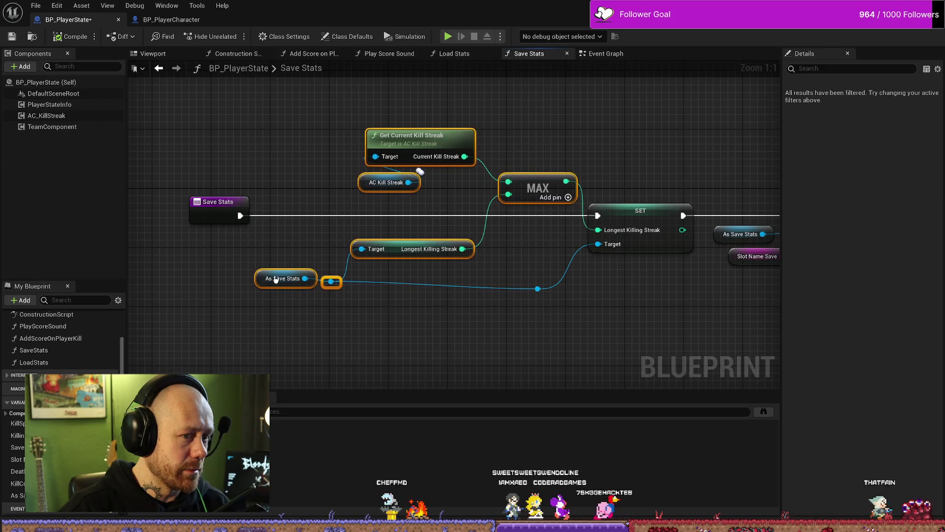
Nudge the reroute point on the As Save Stats wire slightly right
{"action": "left_click", "coordinate": [491, 358]}
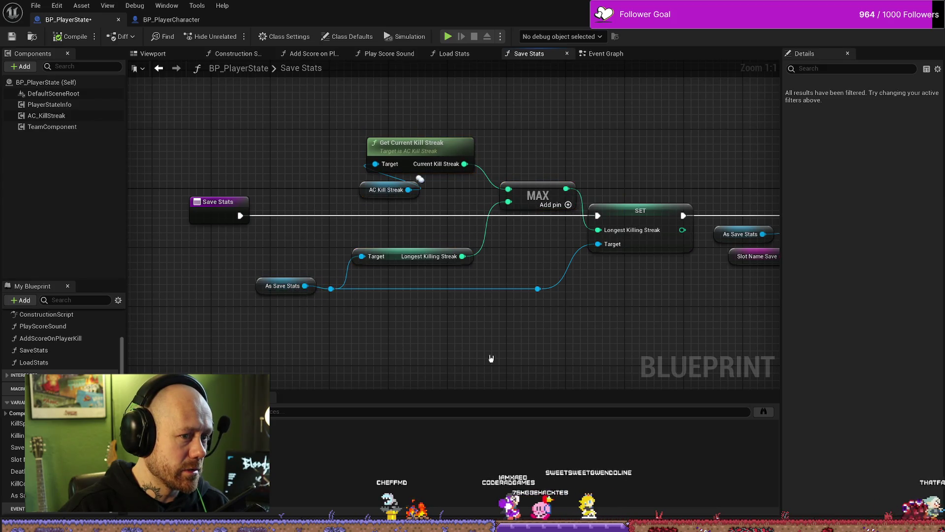
{"action": "left_click", "coordinate": [332, 289]}
{"action": "mouse_move", "coordinate": [336, 295]}
{"action": "left_mouse_down"}
{"action": "mouse_move", "coordinate": [358, 296]}
{"action": "mouse_move", "coordinate": [343, 296]}
{"action": "left_mouse_up"}
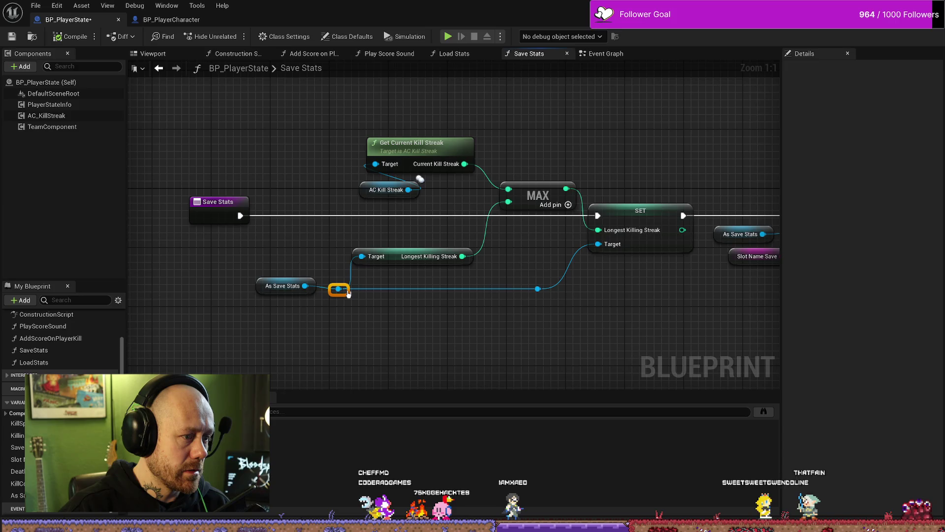
{"action": "left_click", "coordinate": [427, 326]}
Check the Save Game to Slot, player index and controller nodes, plus the SET and As Save Stats variables
{"action": "left_click_drag", "start_coordinate": [505, 316], "coordinate": [446, 315]}
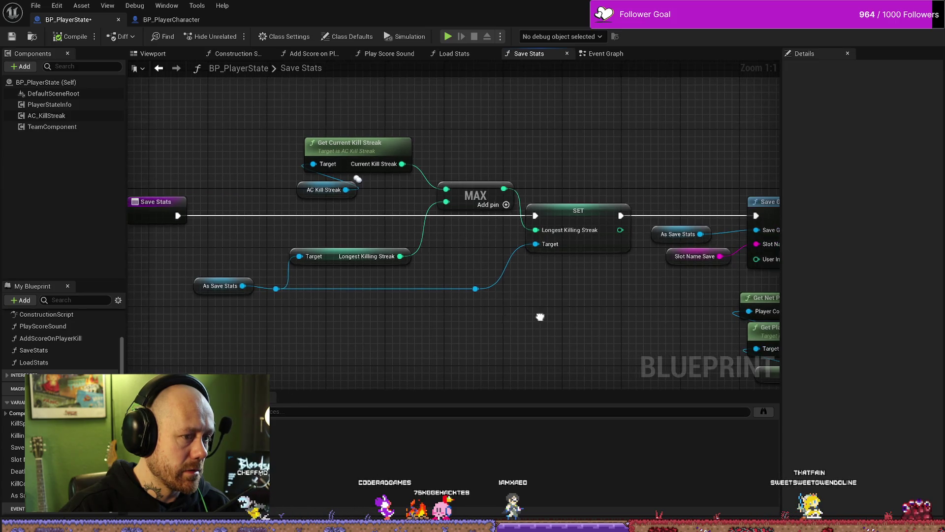
{"action": "left_click_drag", "start_coordinate": [541, 316], "coordinate": [508, 315]}
{"action": "mouse_move", "coordinate": [571, 321]}
{"action": "left_mouse_down"}
{"action": "mouse_move", "coordinate": [498, 318]}
{"action": "mouse_move", "coordinate": [525, 312]}
{"action": "left_mouse_up"}
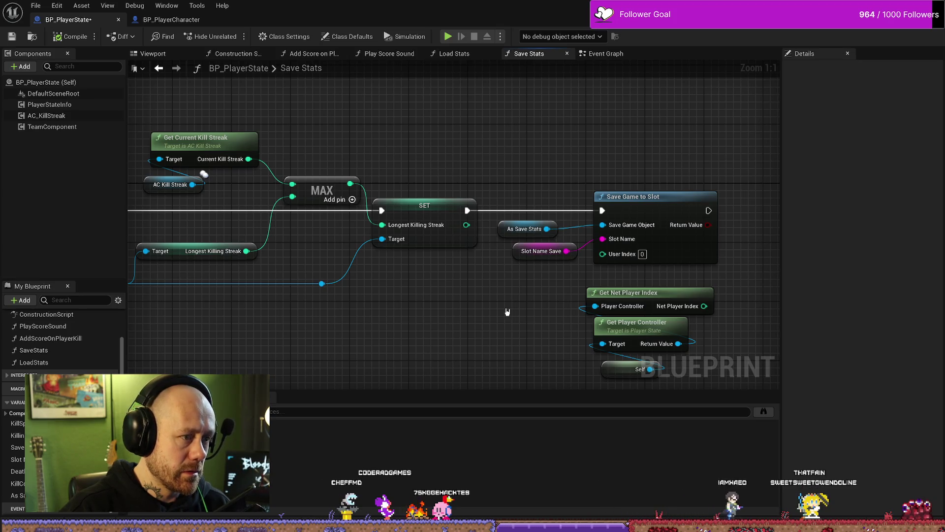
{"action": "left_click", "coordinate": [418, 213]}
{"action": "left_click_drag", "start_coordinate": [418, 318], "coordinate": [491, 318]}
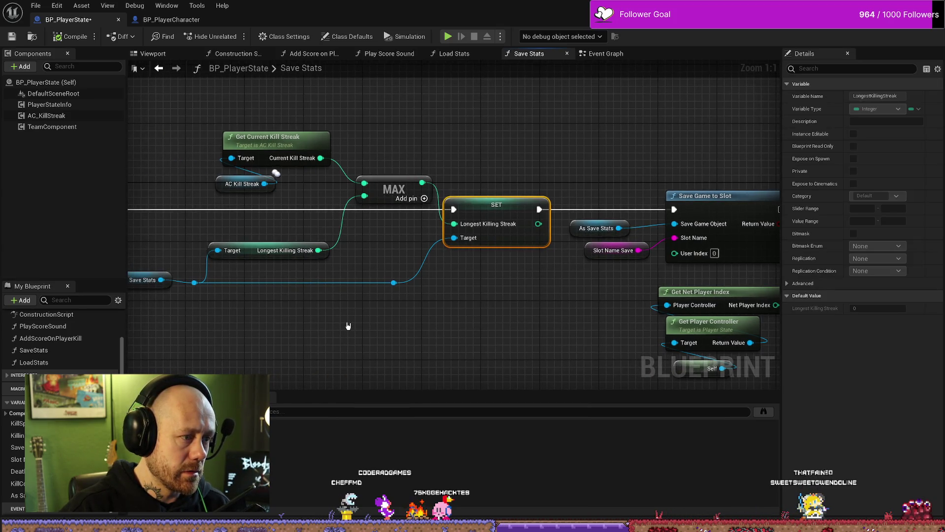
{"action": "mouse_move", "coordinate": [348, 326]}
{"action": "left_mouse_down"}
{"action": "mouse_move", "coordinate": [456, 321]}
{"action": "mouse_move", "coordinate": [434, 320]}
{"action": "mouse_move", "coordinate": [380, 258]}
{"action": "mouse_move", "coordinate": [361, 270]}
{"action": "mouse_move", "coordinate": [421, 269]}
{"action": "left_mouse_up"}
{"action": "left_click", "coordinate": [224, 281]}
{"action": "left_click", "coordinate": [435, 320]}
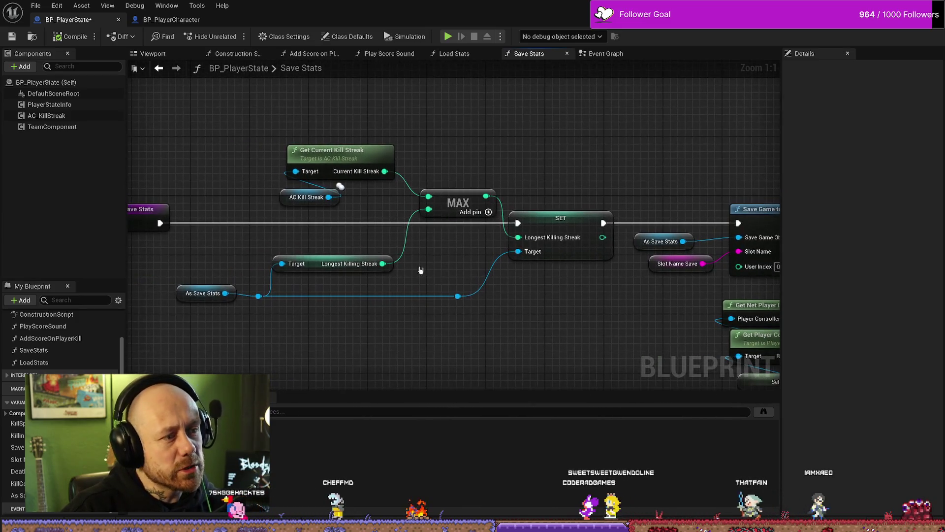
Inspect Get Current Kill Streak, AC Kill Streak and the Longest Killing Streak variable
{"action": "mouse_move", "coordinate": [369, 205]}
{"action": "left_mouse_down"}
{"action": "mouse_move", "coordinate": [281, 186]}
{"action": "mouse_move", "coordinate": [283, 143]}
{"action": "left_mouse_up"}
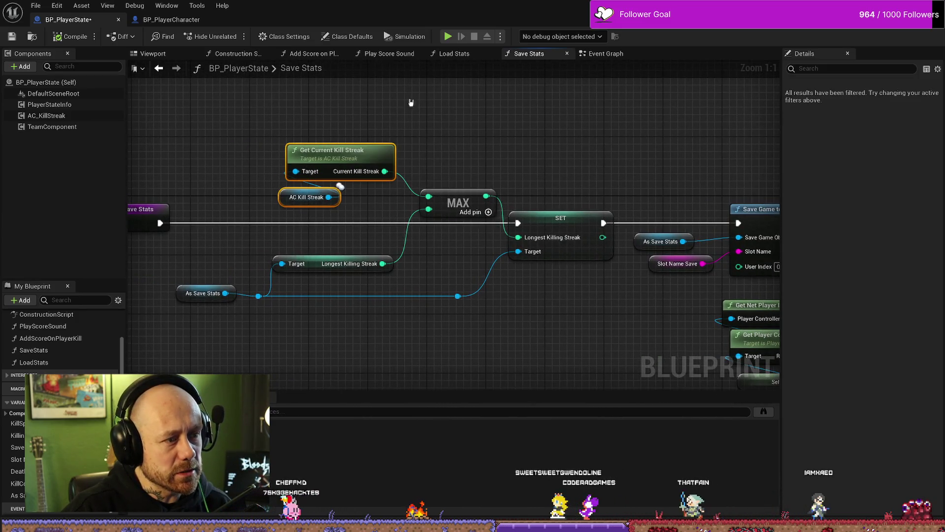
{"action": "left_click", "coordinate": [318, 264]}
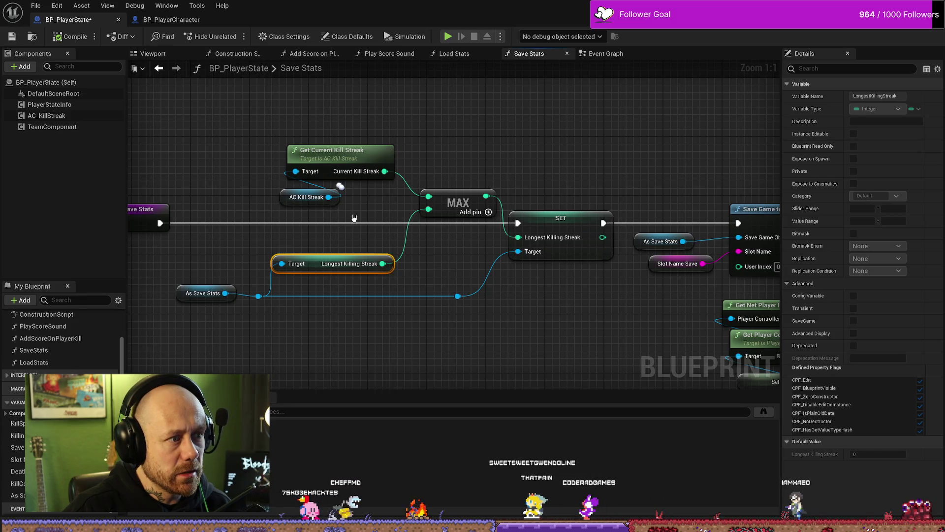
{"action": "left_click", "coordinate": [397, 210]}
{"action": "left_click_drag", "start_coordinate": [398, 209], "coordinate": [275, 125]}
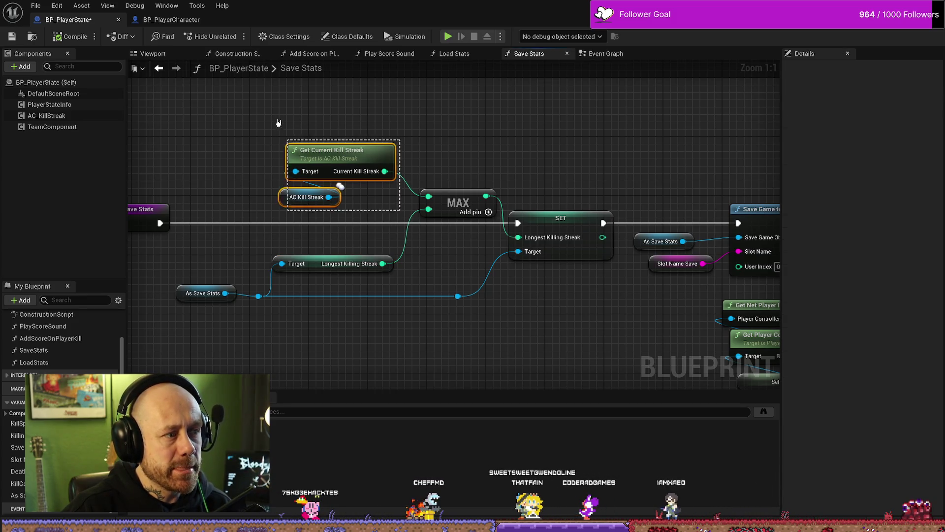
{"action": "left_click", "coordinate": [318, 262]}
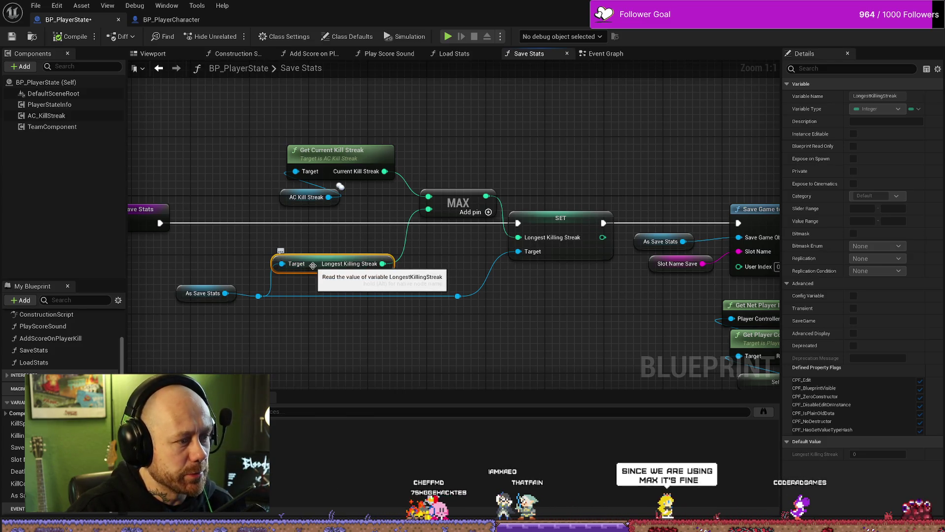
{"action": "left_click", "coordinate": [455, 268]}
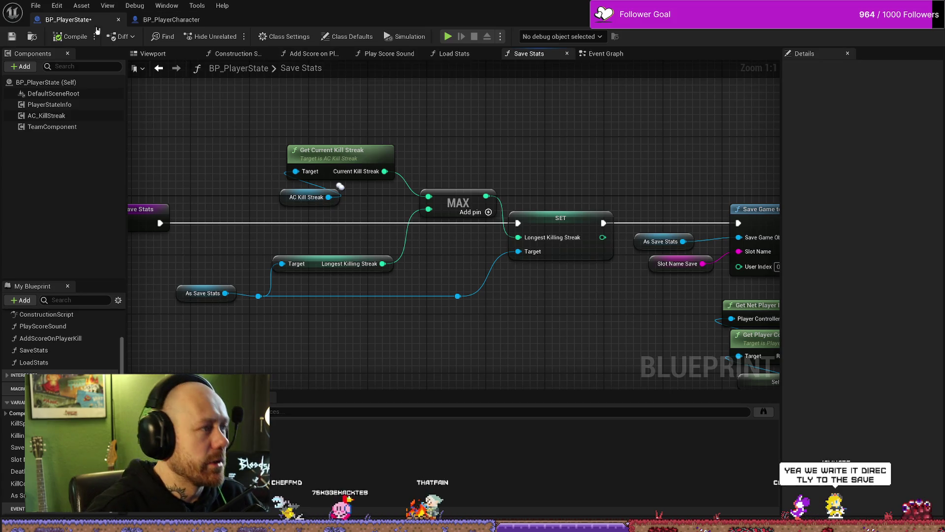
Save all modified assets, switch to the Event Graph, and save all again
{"action": "left_click", "coordinate": [36, 6]}
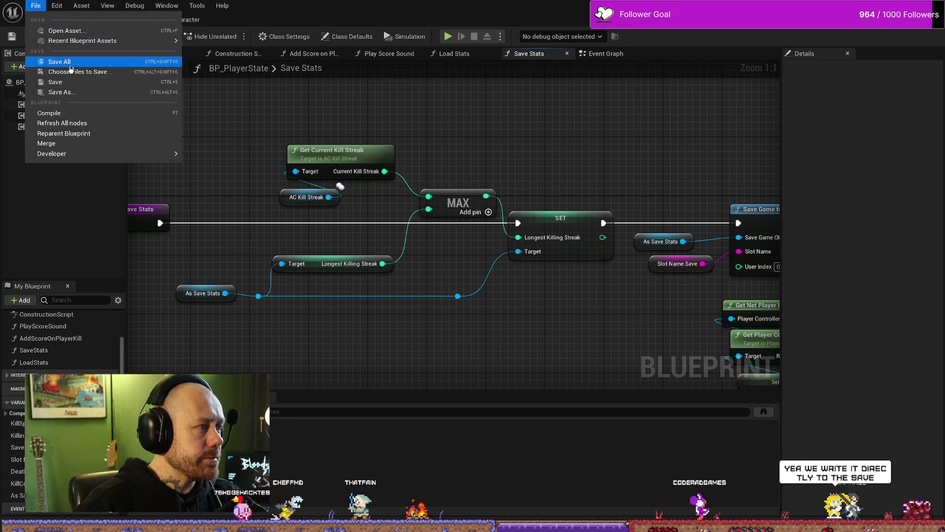
{"action": "left_click", "coordinate": [71, 63]}
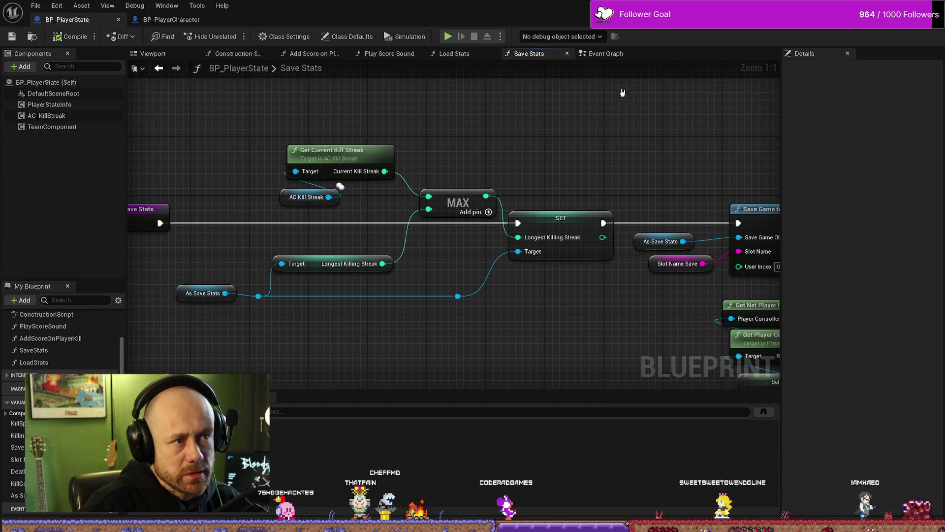
{"action": "left_click", "coordinate": [605, 53]}
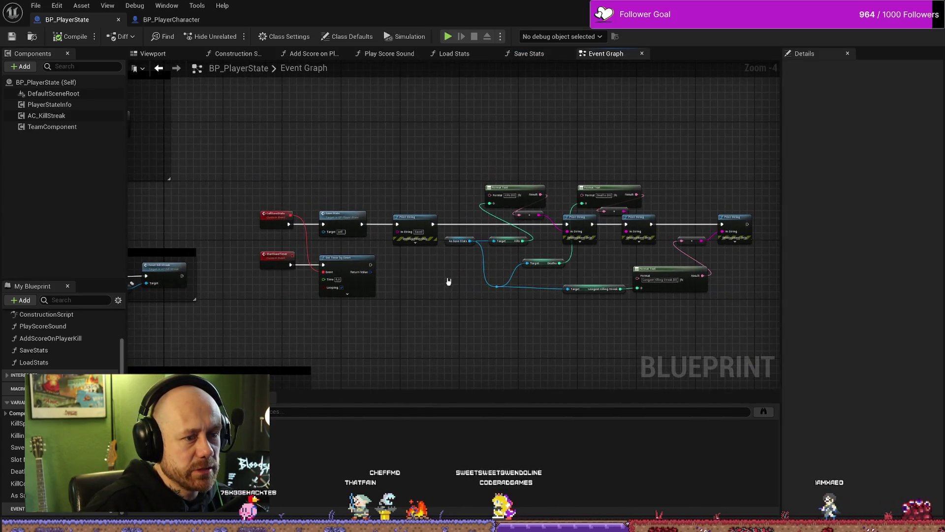
{"action": "left_click", "coordinate": [35, 4]}
{"action": "left_click", "coordinate": [74, 64]}
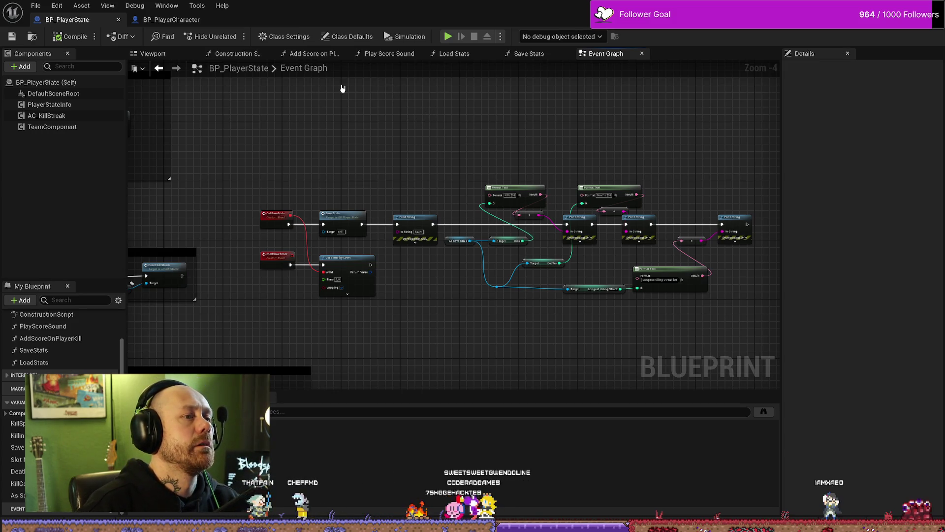
Frame the Save Stats Print String chain including the Longest Killing Streak format text
{"action": "scroll", "coordinate": [407, 234], "scroll_direction": "up", "scroll_amount": 4}
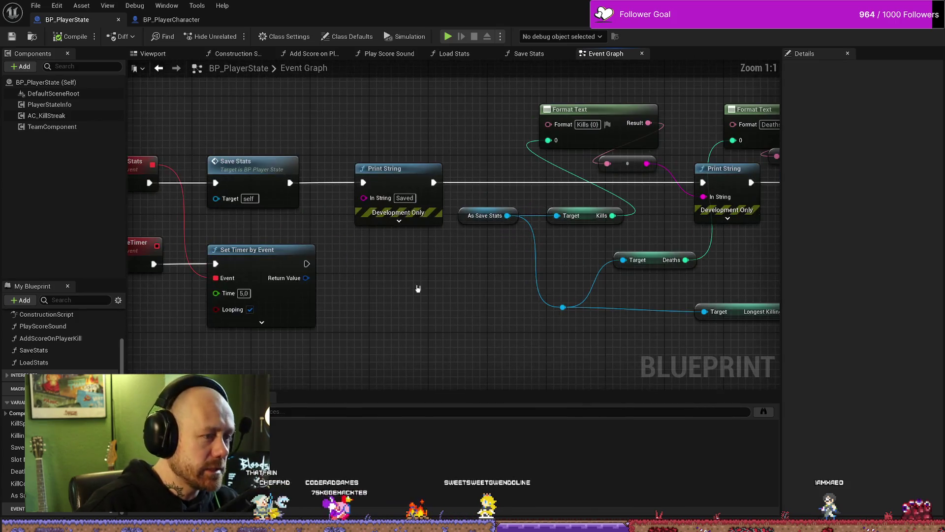
{"action": "scroll", "coordinate": [418, 290], "scroll_direction": "down", "scroll_amount": 2}
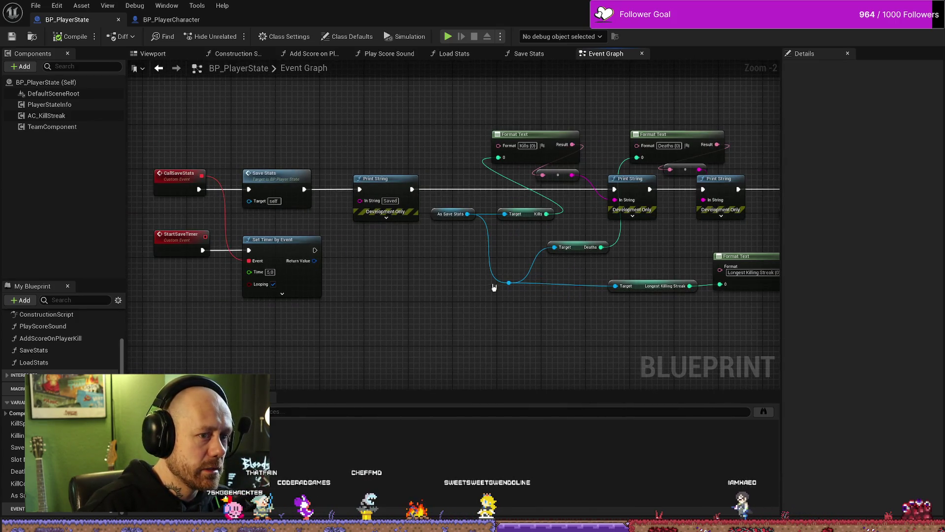
{"action": "left_click_drag", "start_coordinate": [494, 288], "coordinate": [425, 289]}
{"action": "left_click_drag", "start_coordinate": [546, 355], "coordinate": [429, 349]}
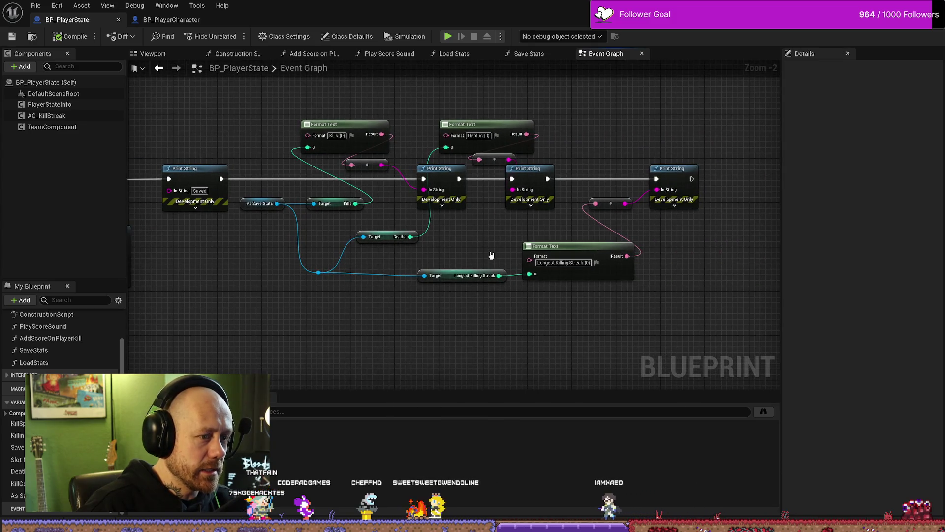
{"action": "left_click_drag", "start_coordinate": [483, 254], "coordinate": [494, 259]}
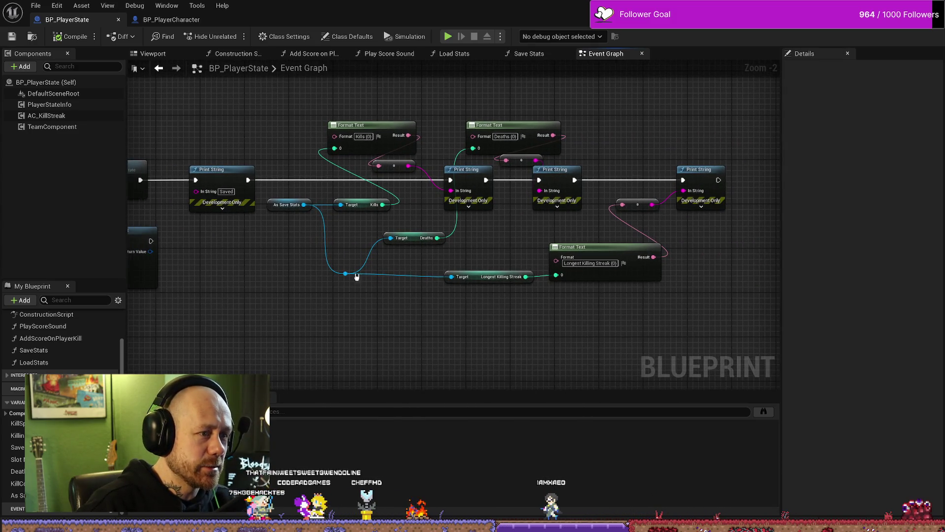
{"action": "left_click_drag", "start_coordinate": [356, 276], "coordinate": [365, 294]}
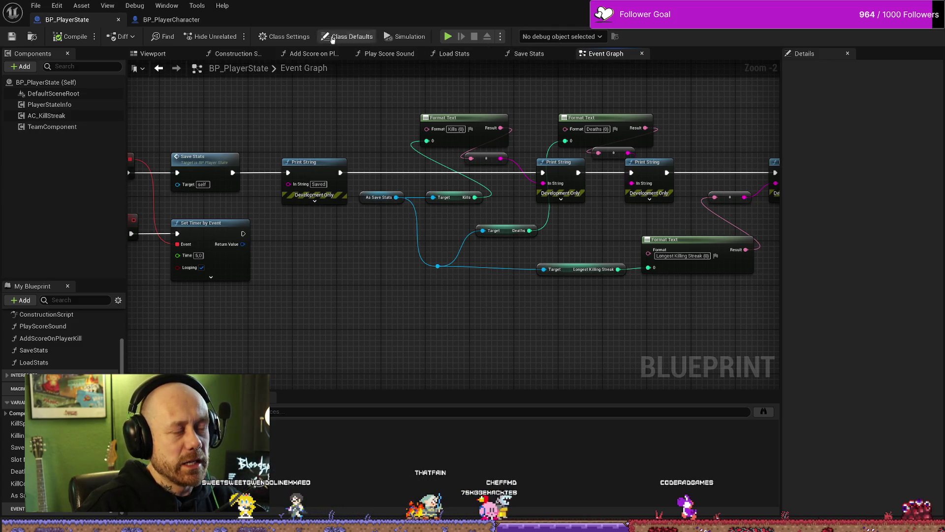
Check the Platforms menu in the level editor without choosing anything
{"action": "key", "text": "alt+Tab"}
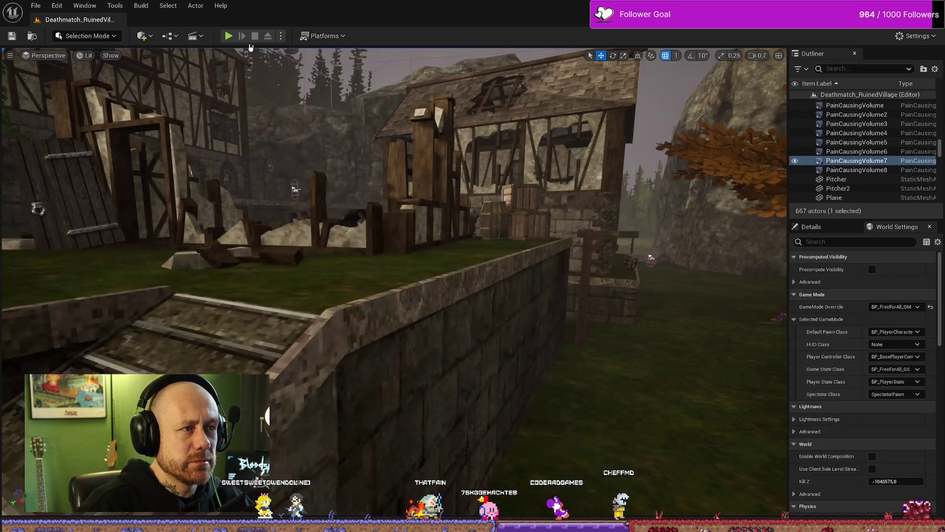
{"action": "left_click", "coordinate": [325, 36]}
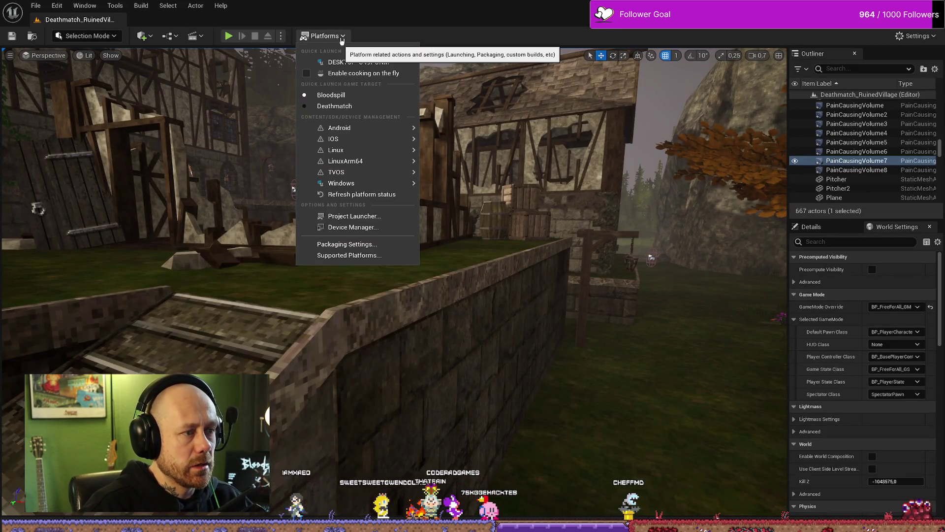
{"action": "key", "text": "Escape"}
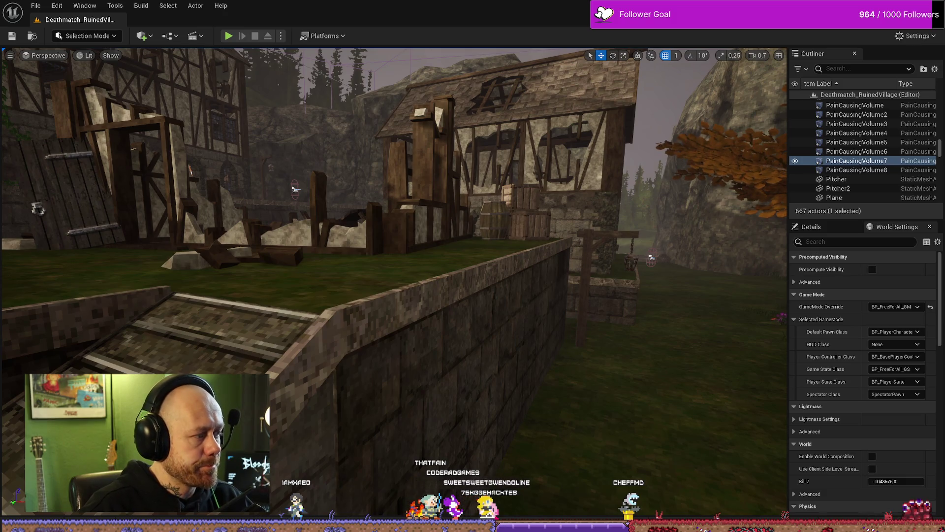
Back in BP_PlayerState, centre the deaths and kills save-game comment sections
{"action": "key", "text": "alt+Tab"}
{"action": "mouse_move", "coordinate": [427, 338]}
{"action": "left_mouse_down"}
{"action": "mouse_move", "coordinate": [559, 312]}
{"action": "mouse_move", "coordinate": [536, 312]}
{"action": "mouse_move", "coordinate": [595, 217]}
{"action": "mouse_move", "coordinate": [580, 231]}
{"action": "mouse_move", "coordinate": [501, 172]}
{"action": "left_mouse_up"}
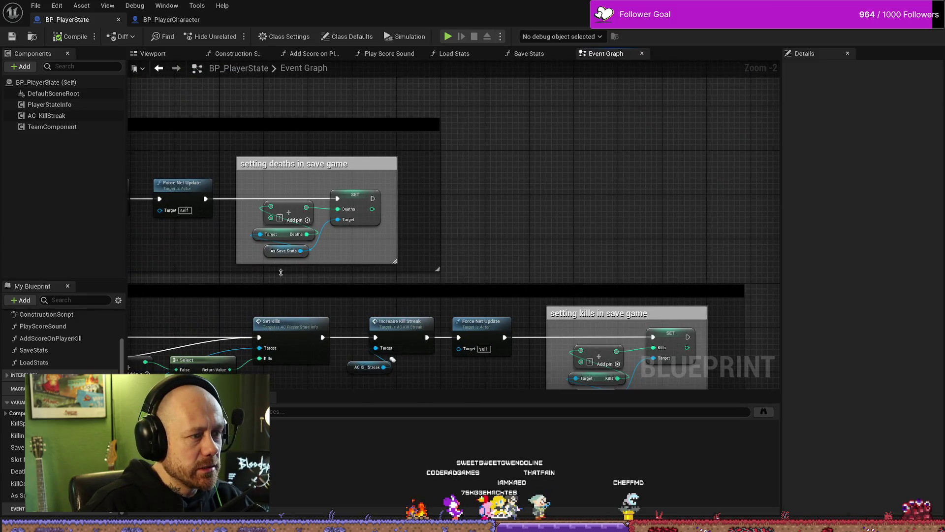
{"action": "mouse_move", "coordinate": [518, 233]}
{"action": "left_mouse_down"}
{"action": "mouse_move", "coordinate": [538, 190]}
{"action": "mouse_move", "coordinate": [704, 179]}
{"action": "mouse_move", "coordinate": [702, 201]}
{"action": "left_mouse_up"}
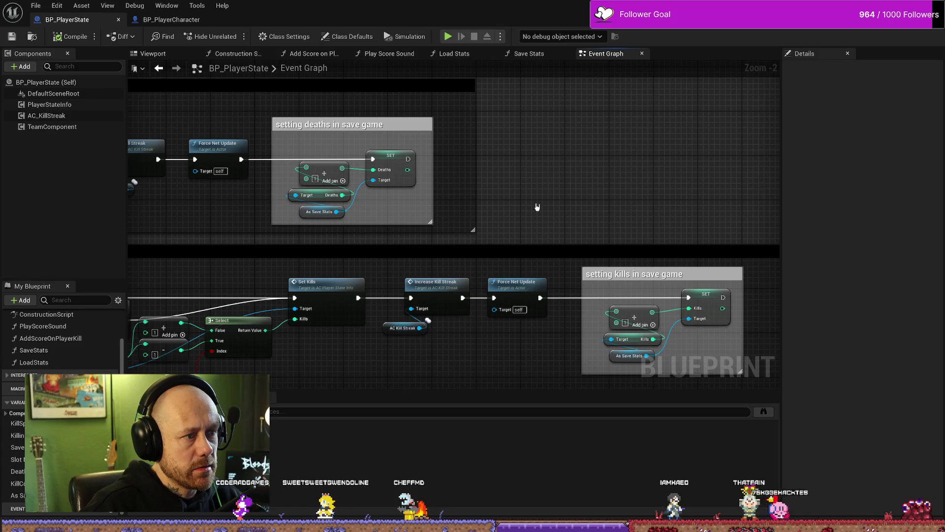
{"action": "scroll", "coordinate": [444, 169], "scroll_direction": "up", "scroll_amount": 1}
{"action": "scroll", "coordinate": [422, 173], "scroll_direction": "down", "scroll_amount": 1}
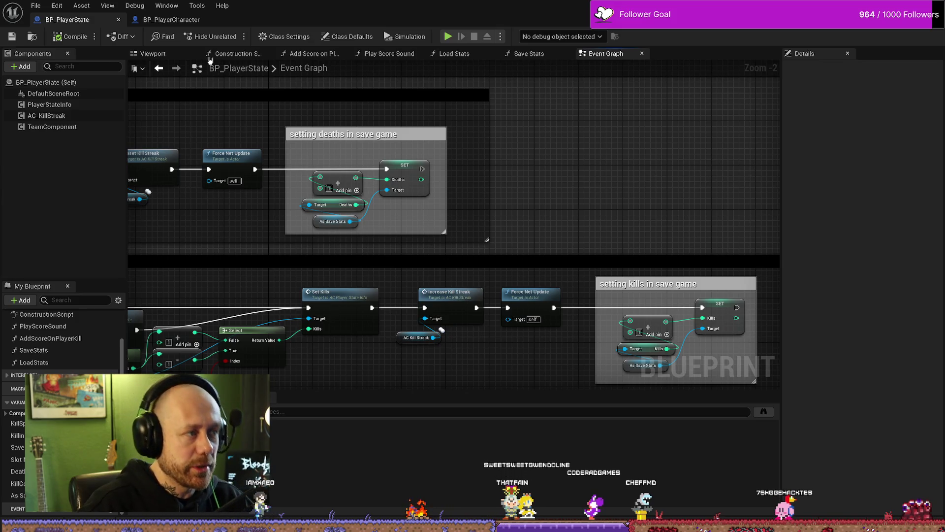
{"action": "key", "text": "alt+Tab"}
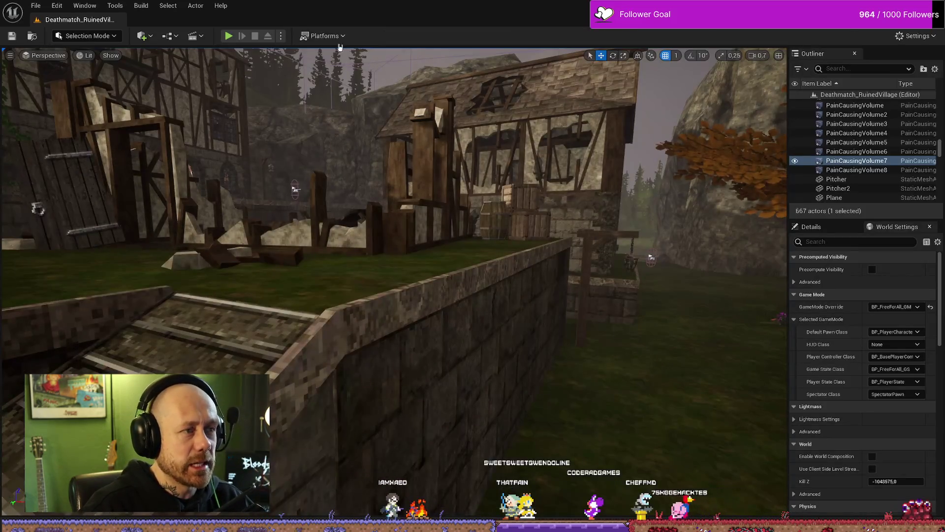
Package the project for Windows from the Platforms menu, confirming the output folder
{"action": "left_click", "coordinate": [322, 35]}
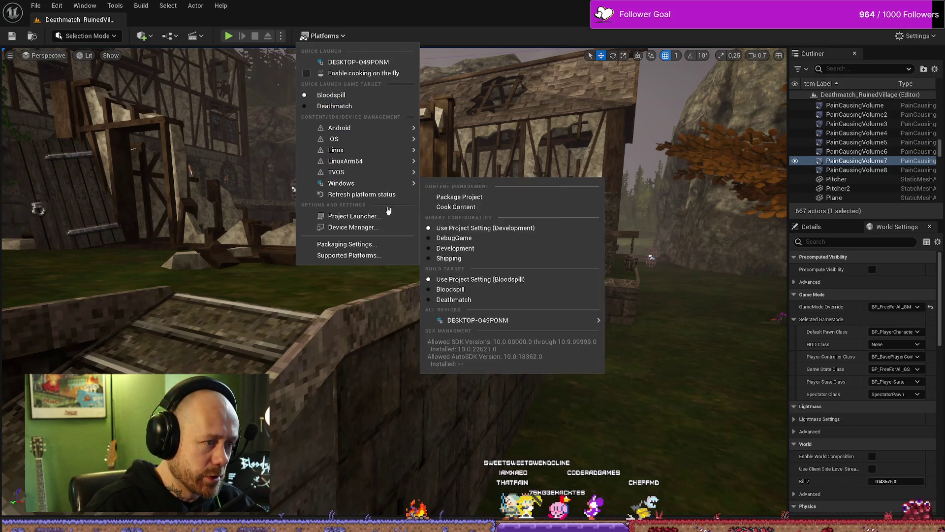
{"action": "mouse_move", "coordinate": [412, 185]}
{"action": "left_click", "coordinate": [458, 196]}
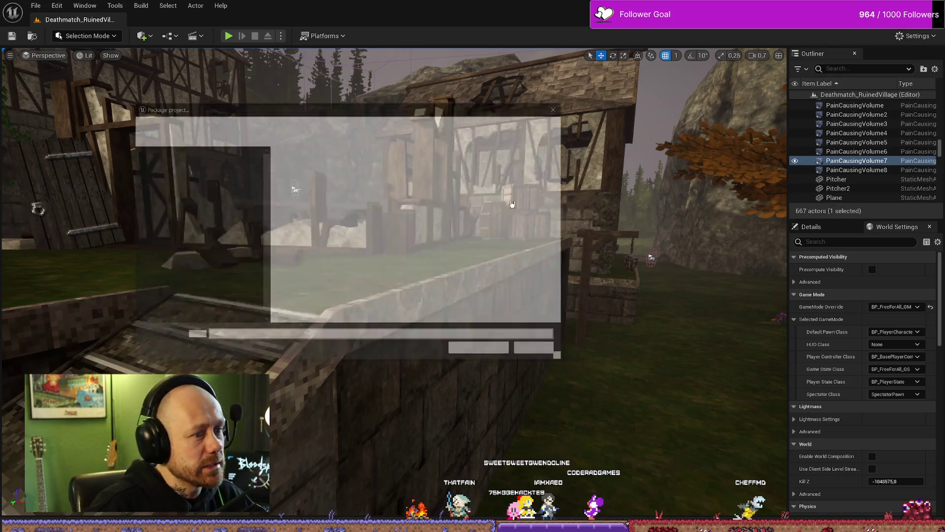
{"action": "left_click", "coordinate": [482, 350]}
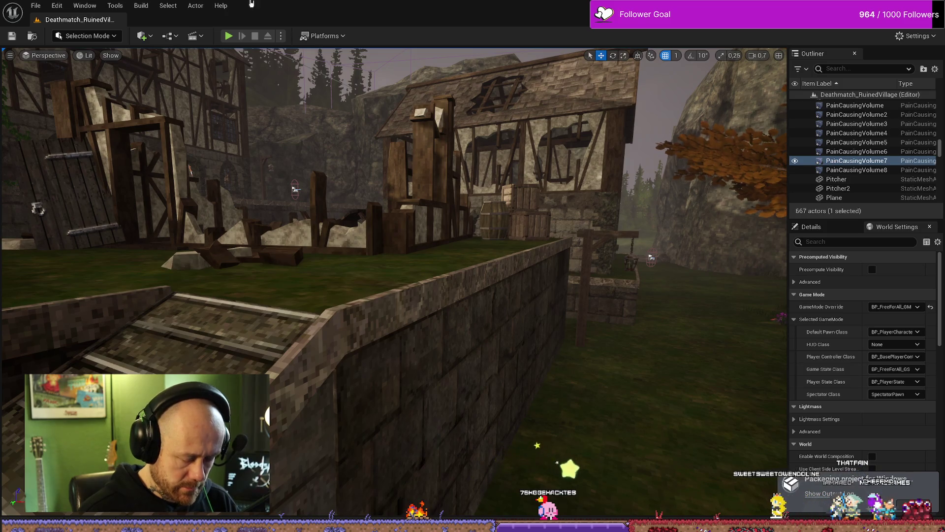
Show the packaging output log and follow the Windows build until it completes
{"action": "left_click", "coordinate": [832, 493]}
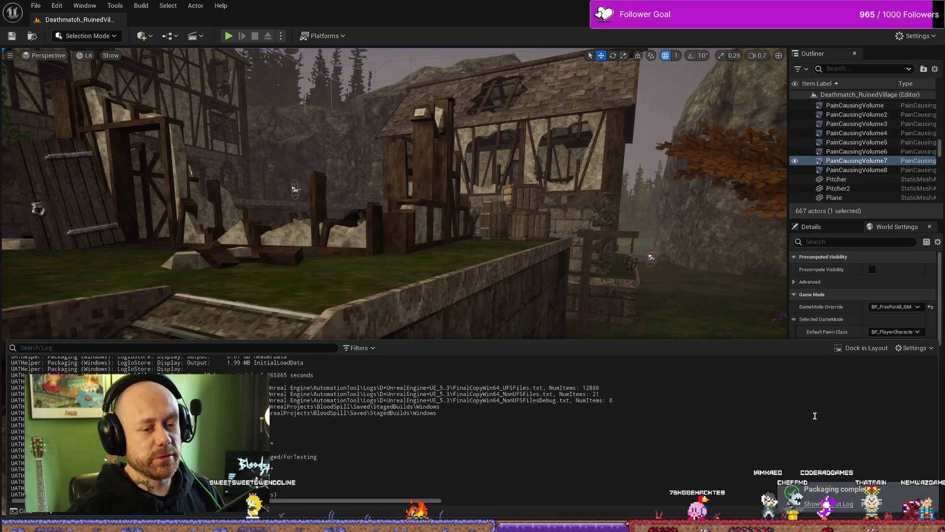
Dismiss the packaging Output Log and turn the Deathmatch_RuinedVillage view slightly
{"action": "left_click_drag", "start_coordinate": [715, 284], "coordinate": [740, 289]}
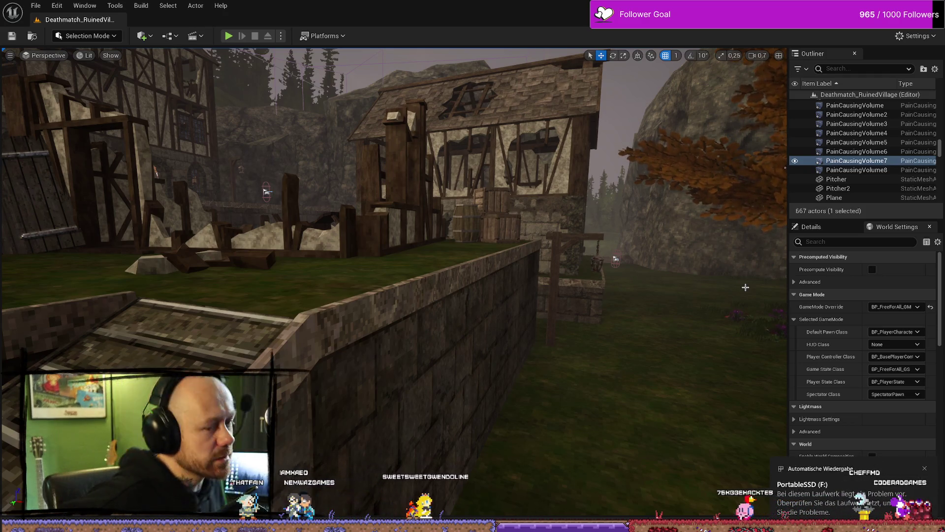
Skip the PortableSSD (F:) drive check, open its Bloodspill folder and select the Windows subfolder
{"action": "left_click", "coordinate": [837, 497]}
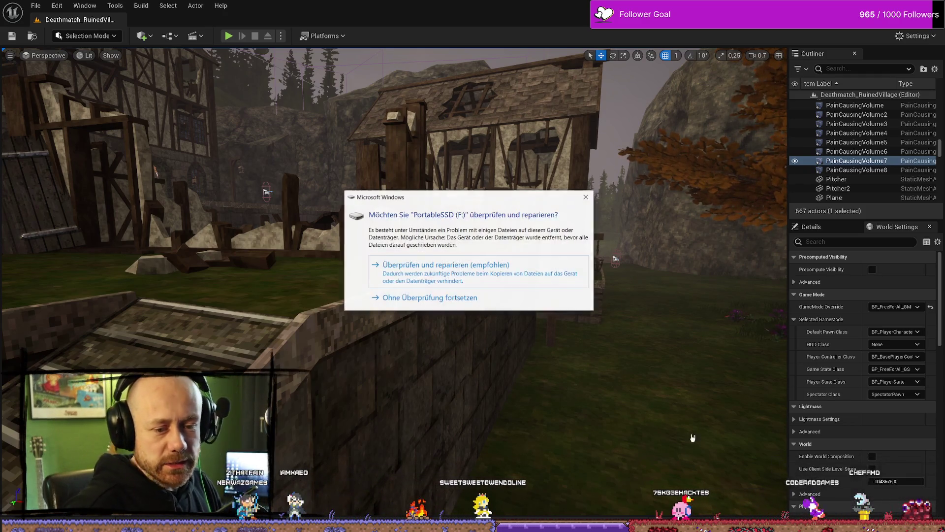
{"action": "left_click", "coordinate": [476, 298]}
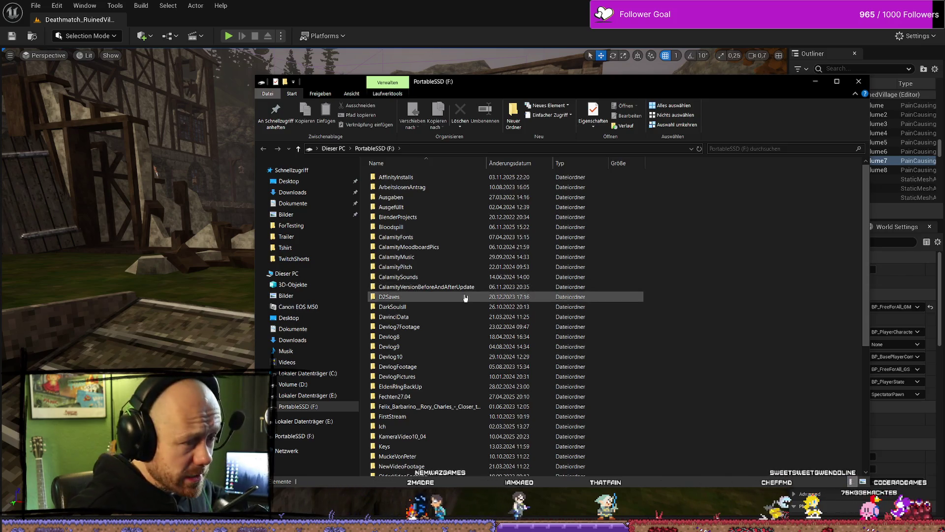
{"action": "scroll", "coordinate": [453, 295], "scroll_direction": "down", "scroll_amount": 4}
{"action": "scroll", "coordinate": [448, 291], "scroll_direction": "up", "scroll_amount": 4}
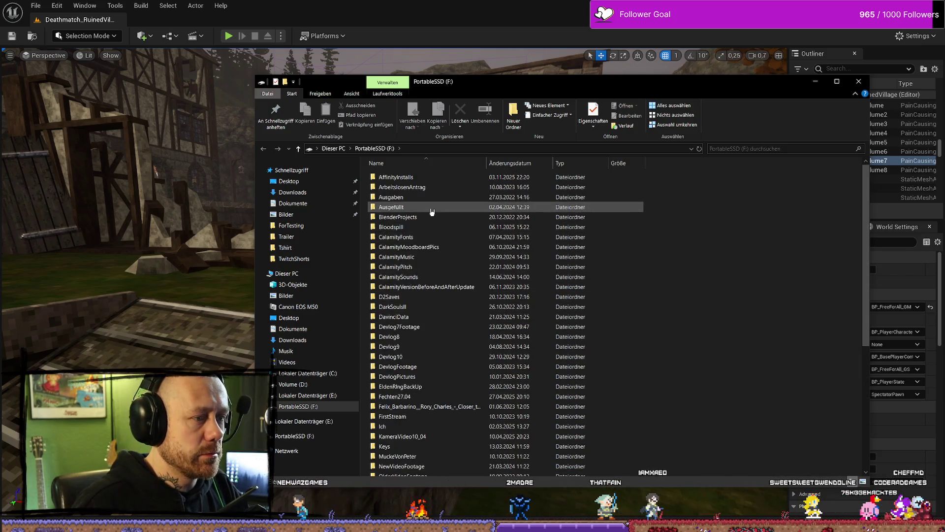
{"action": "double_click", "coordinate": [436, 227]}
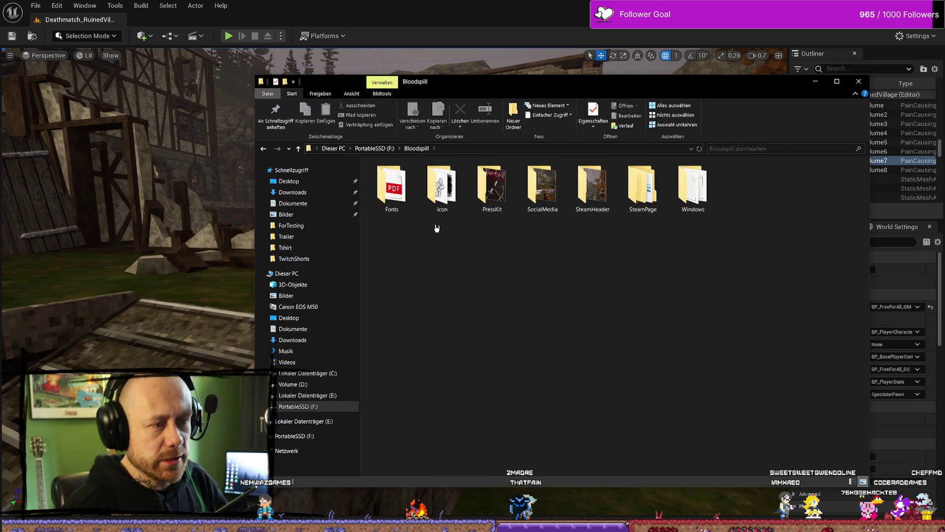
{"action": "left_click", "coordinate": [690, 209]}
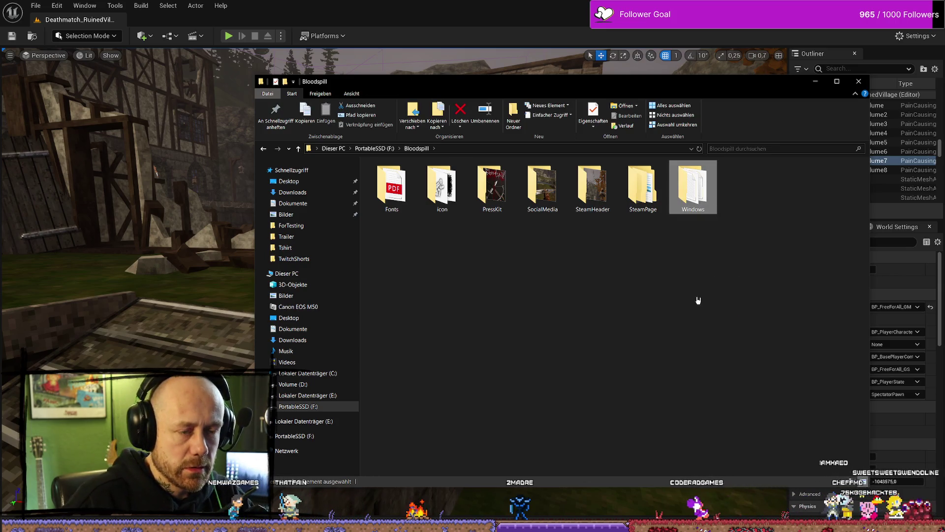
Browse D:\UnrealProjects\BloodspillPackaged\ForTesting\Windows\Bloodspill\Saved and inspect its Logs folder
{"action": "left_click", "coordinate": [322, 384]}
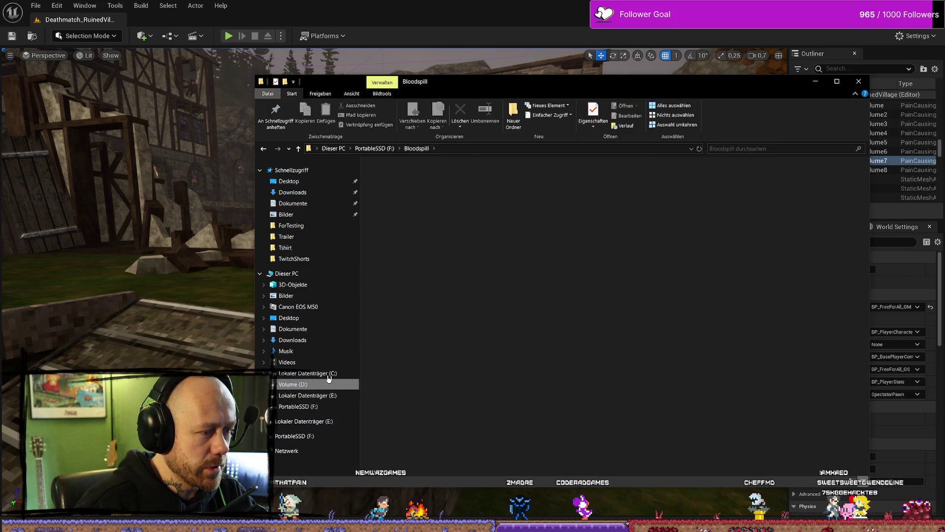
{"action": "scroll", "coordinate": [547, 347], "scroll_direction": "down", "scroll_amount": 3}
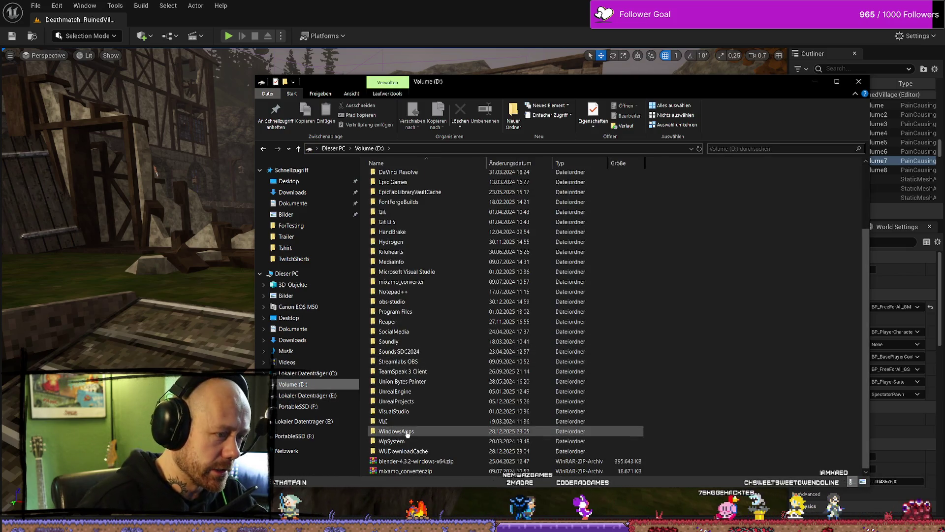
{"action": "scroll", "coordinate": [416, 211], "scroll_direction": "up", "scroll_amount": 3}
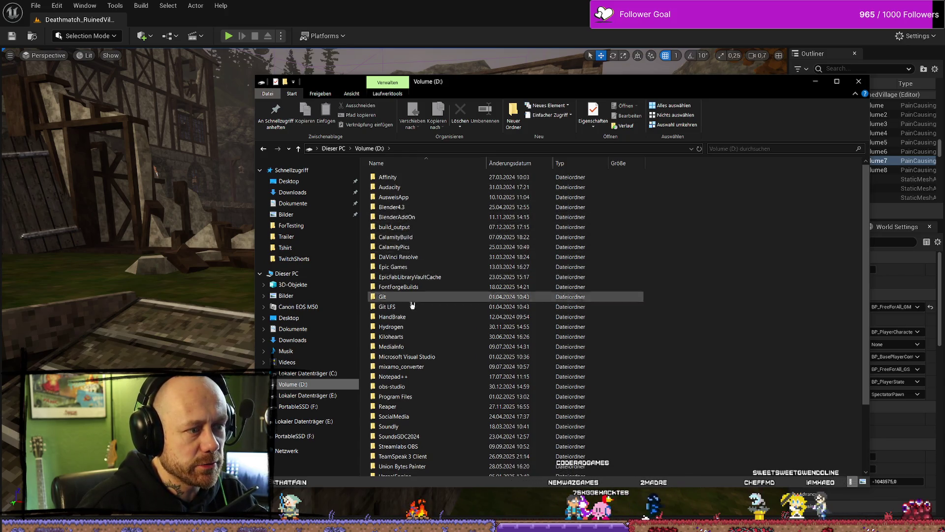
{"action": "scroll", "coordinate": [416, 332], "scroll_direction": "down", "scroll_amount": 3}
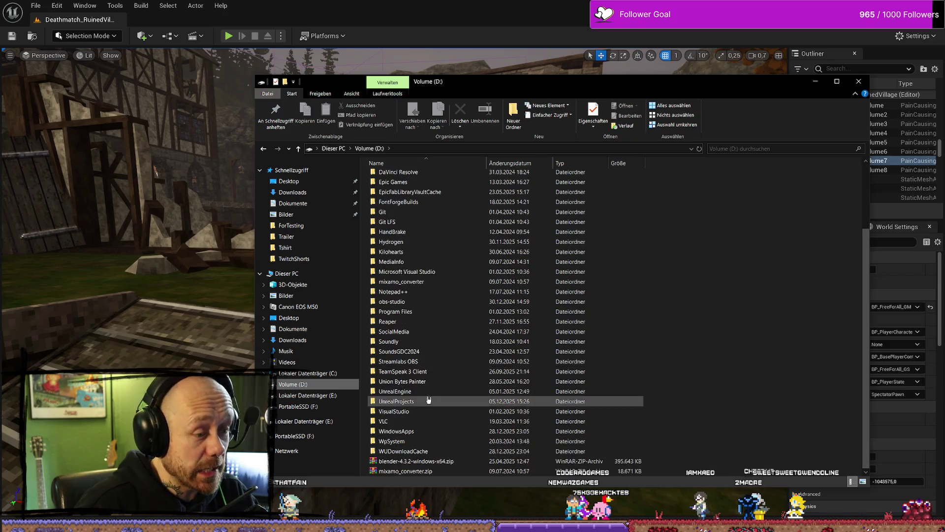
{"action": "double_click", "coordinate": [429, 402]}
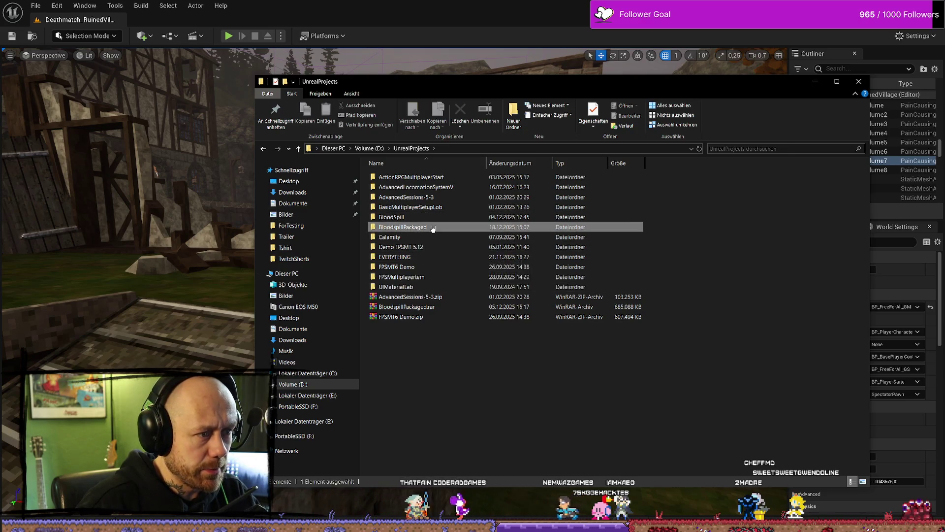
{"action": "double_click", "coordinate": [416, 227]}
{"action": "double_click", "coordinate": [414, 197]}
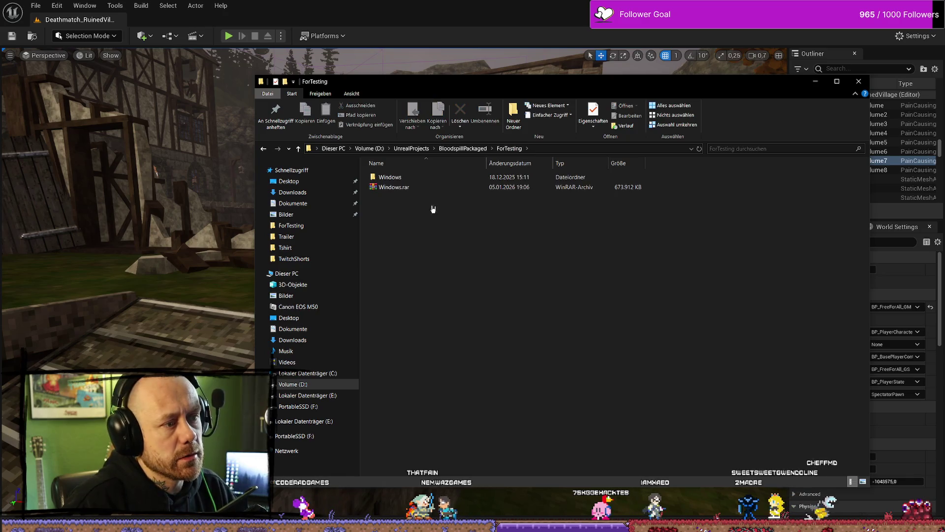
{"action": "double_click", "coordinate": [432, 179]}
{"action": "double_click", "coordinate": [426, 179]}
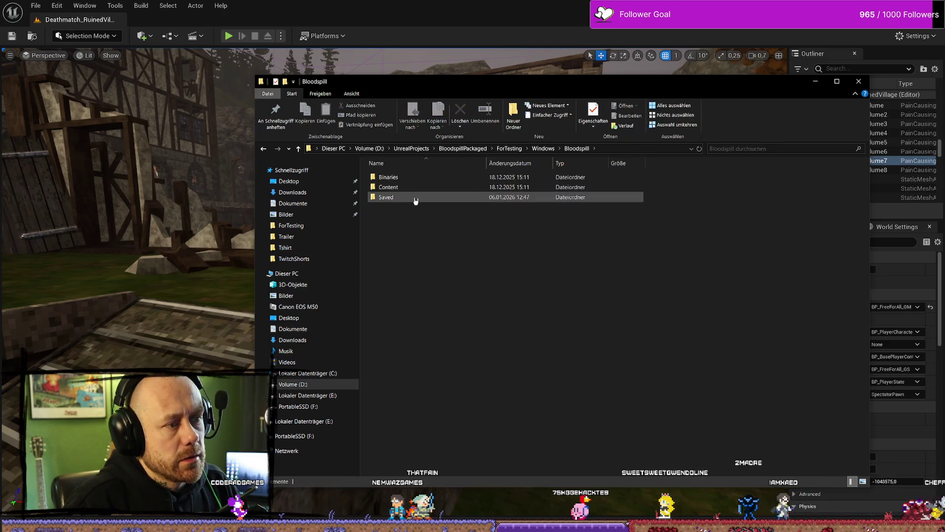
{"action": "double_click", "coordinate": [414, 197]}
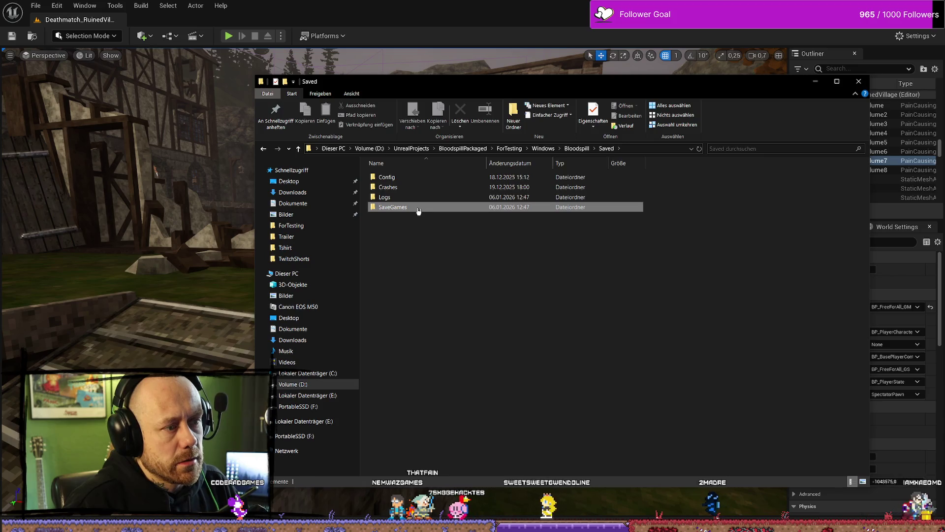
{"action": "left_click", "coordinate": [438, 199]}
Go back up and copy the ForTesting Windows build folder
{"action": "key", "text": "BackSpace"}
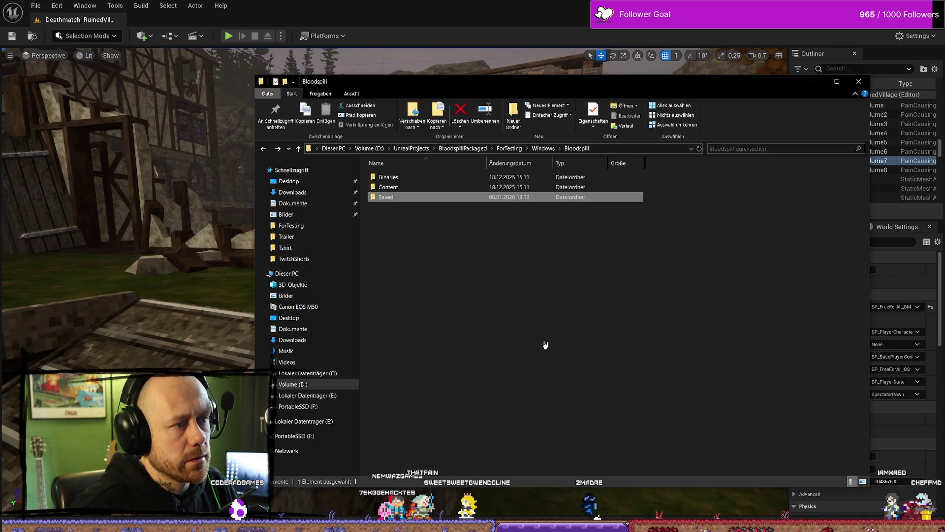
{"action": "key", "text": "BackSpace"}
{"action": "key", "text": "BackSpace"}
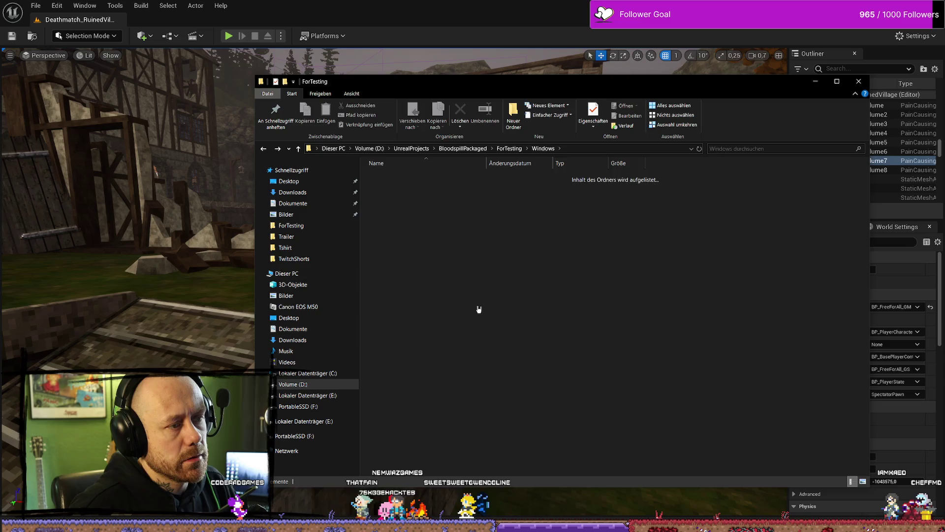
{"action": "left_click", "coordinate": [421, 182]}
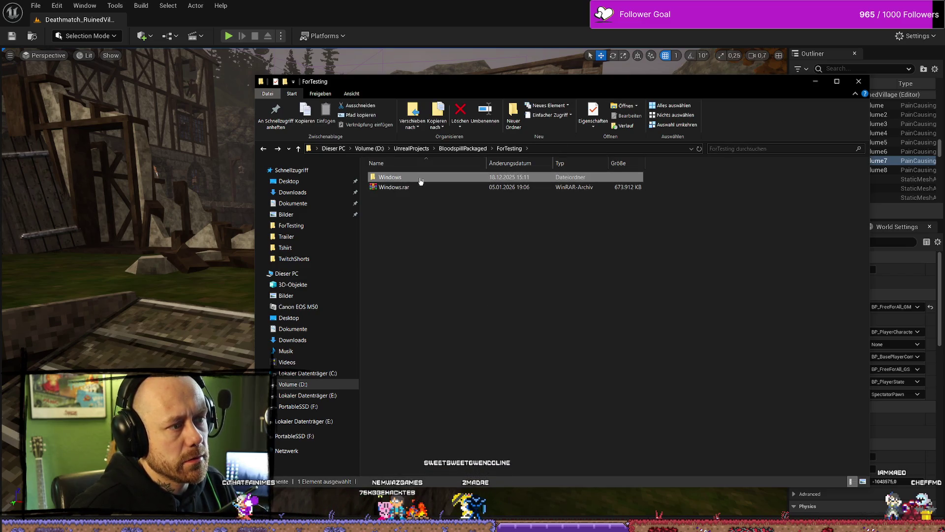
{"action": "key", "text": "Return"}
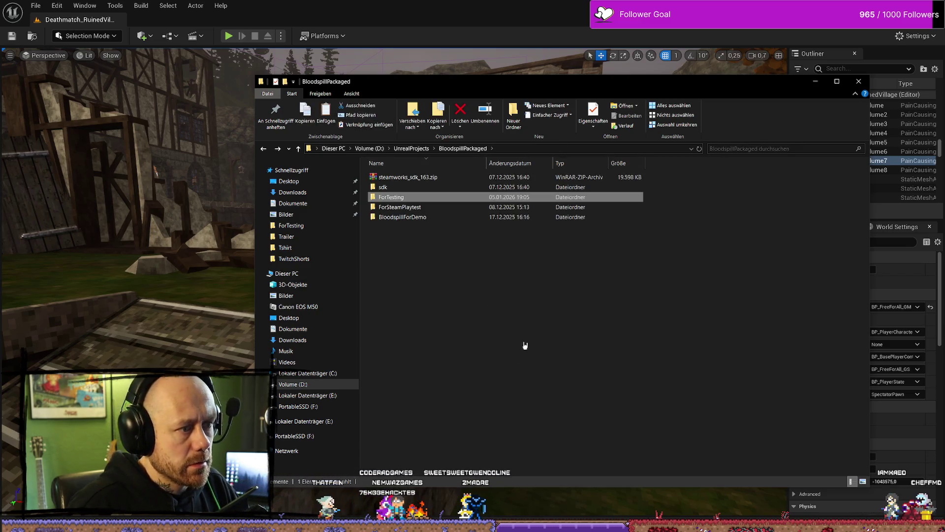
{"action": "key", "text": "BackSpace"}
Open the Bloodspill folder on the PortableSSD (F:) drive
{"action": "left_click", "coordinate": [332, 404]}
{"action": "scroll", "coordinate": [689, 408], "scroll_direction": "down", "scroll_amount": 5}
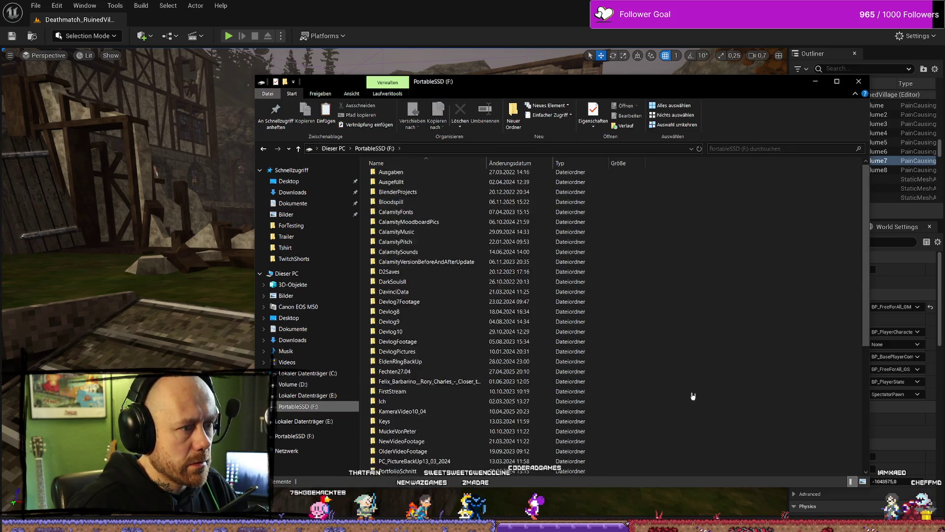
{"action": "scroll", "coordinate": [667, 369], "scroll_direction": "up", "scroll_amount": 5}
{"action": "double_click", "coordinate": [418, 227]}
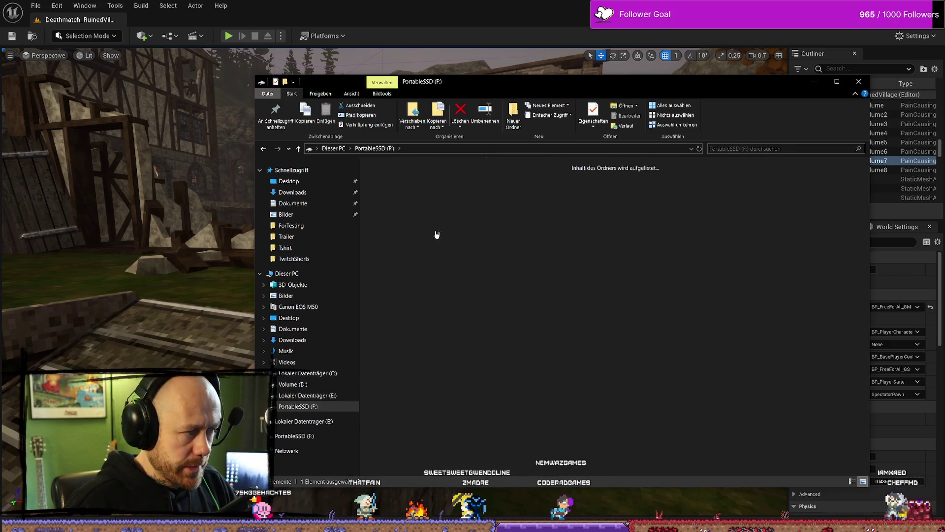
Paste the copied Windows build into the portable Bloodspill folder, then close that window
{"action": "right_click", "coordinate": [561, 356]}
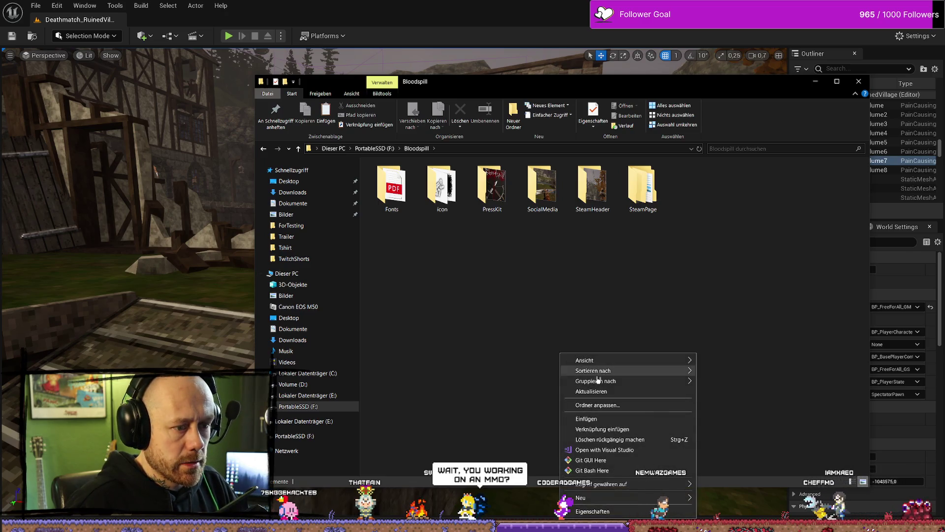
{"action": "left_click", "coordinate": [591, 421]}
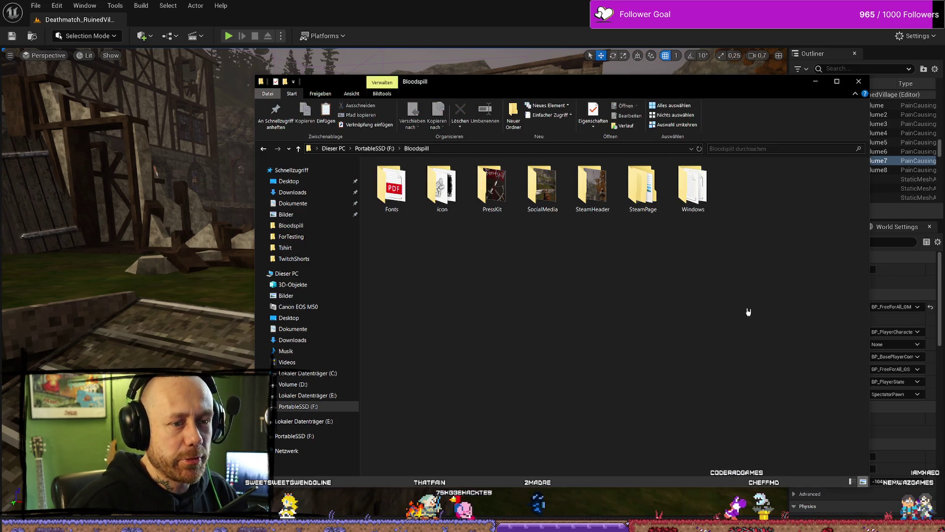
{"action": "left_click_drag", "start_coordinate": [759, 84], "coordinate": [695, 157]}
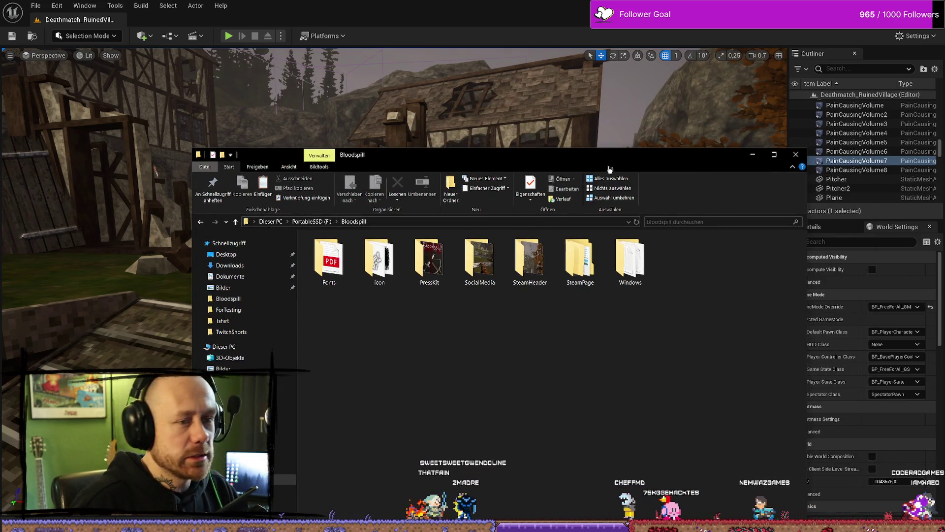
{"action": "left_click_drag", "start_coordinate": [616, 157], "coordinate": [611, 72]}
{"action": "left_click", "coordinate": [789, 69]}
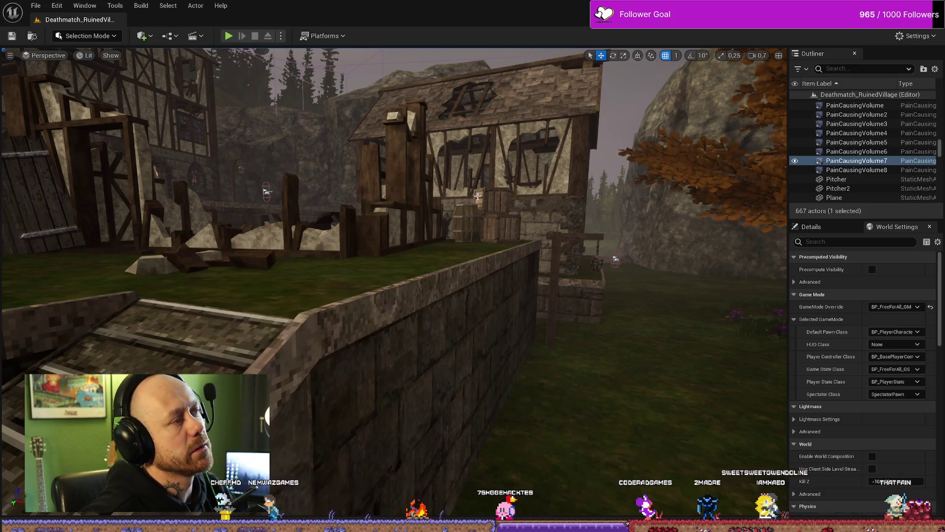
Launch Bloodspill.exe from the ForTesting Windows build folder
{"action": "key", "text": "alt+Tab"}
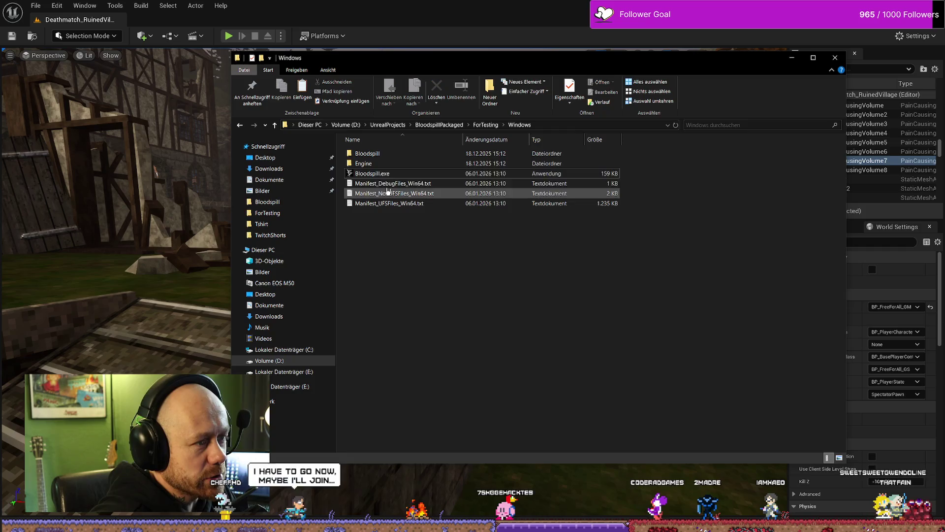
{"action": "double_click", "coordinate": [389, 175]}
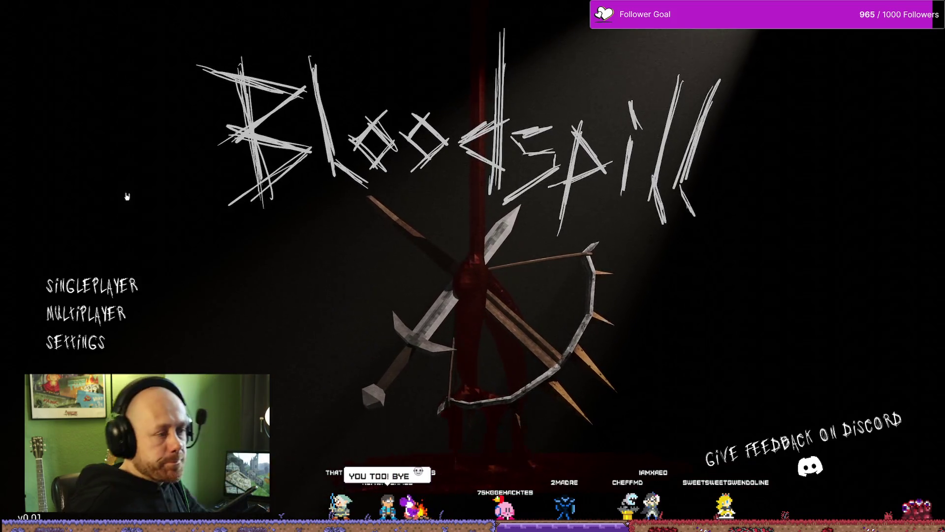
Open the multiplayer Server List and join the Leichensektion server
{"action": "left_click", "coordinate": [98, 313]}
{"action": "left_click", "coordinate": [162, 313]}
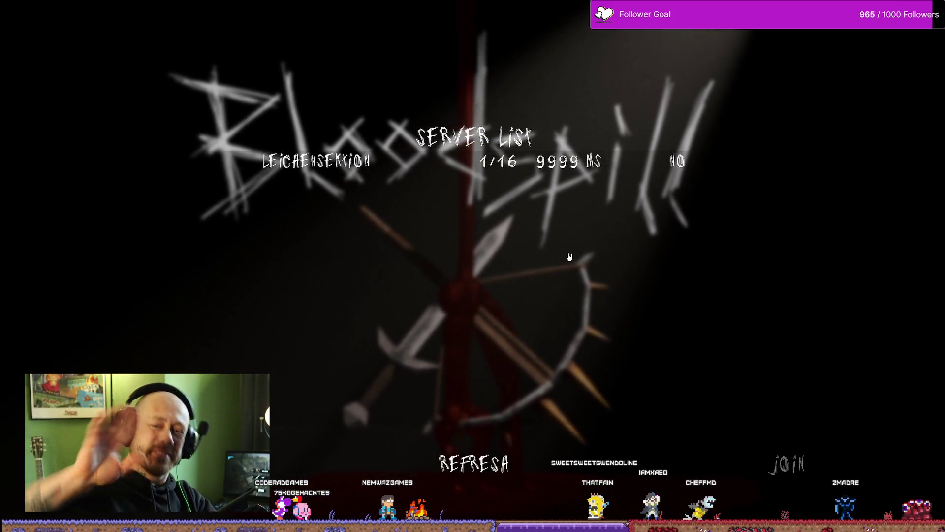
{"action": "left_click", "coordinate": [780, 470]}
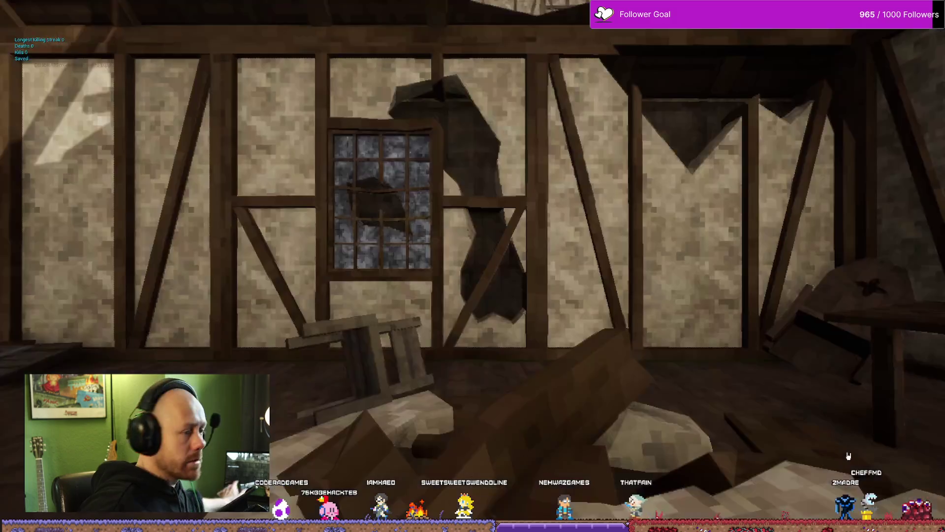
Deploy into the match and kill the crossbow enemy with the sword
{"action": "key", "text": "Return"}
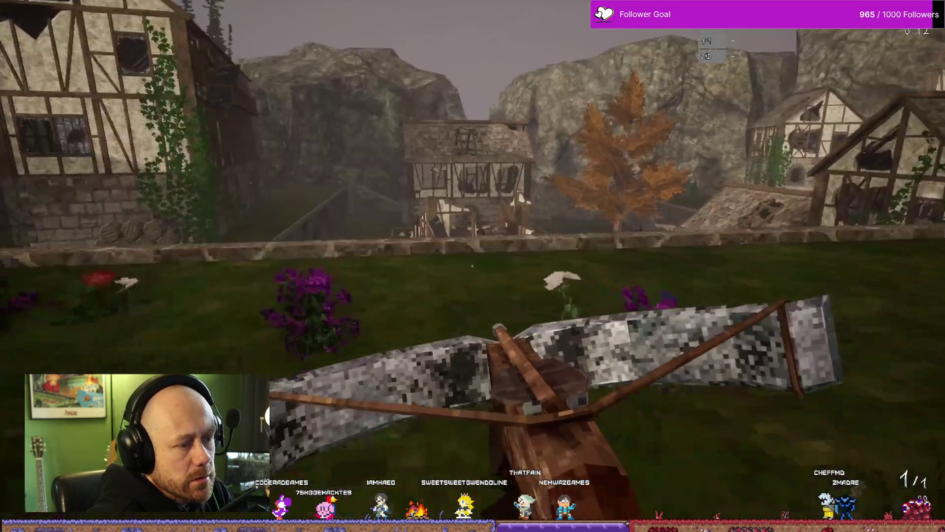
{"action": "key", "text": "2"}
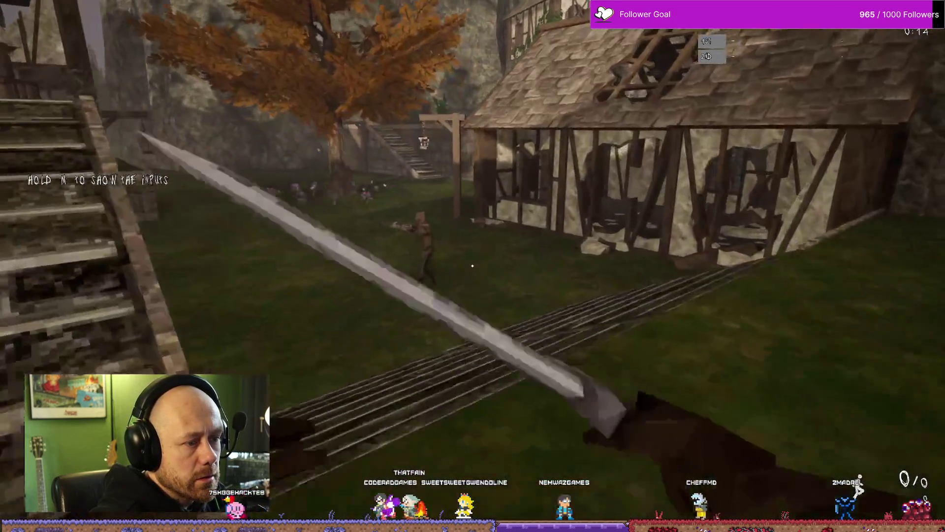
{"action": "key", "text": "w"}
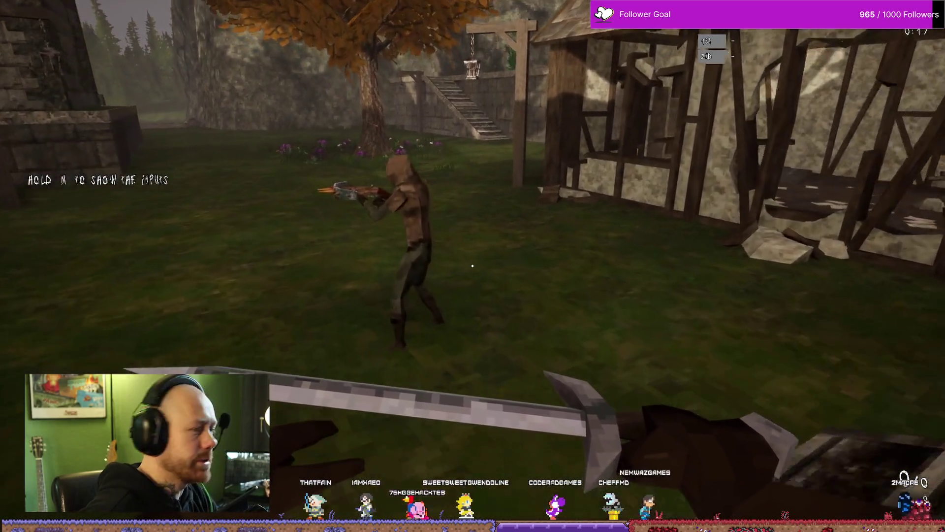
{"action": "left_click", "coordinate": [473, 265]}
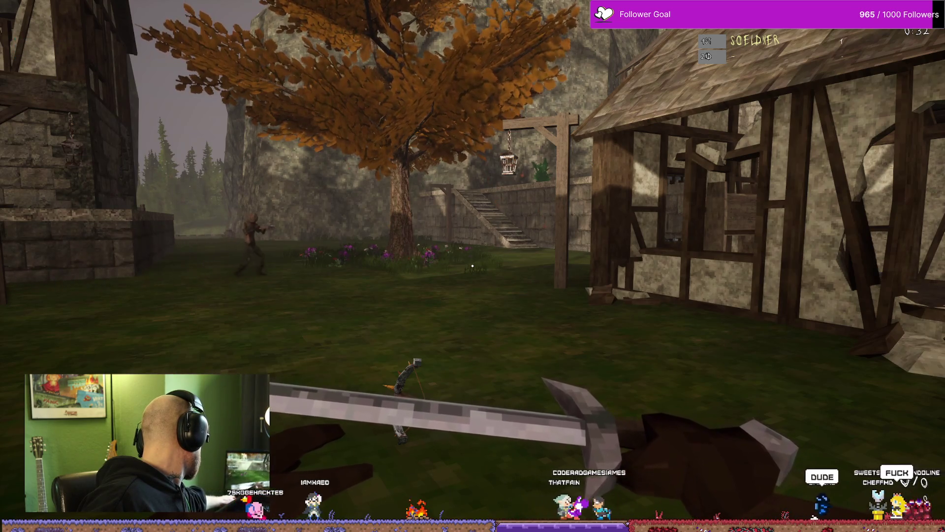
Kill the hooded enemy near the stairs with a crossbow headshot
{"action": "key", "text": "w"}
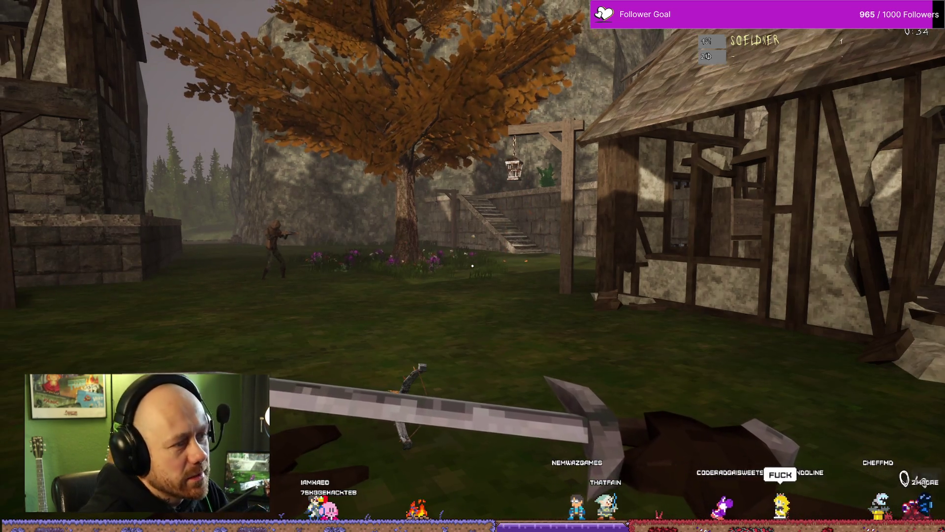
{"action": "key", "text": "w"}
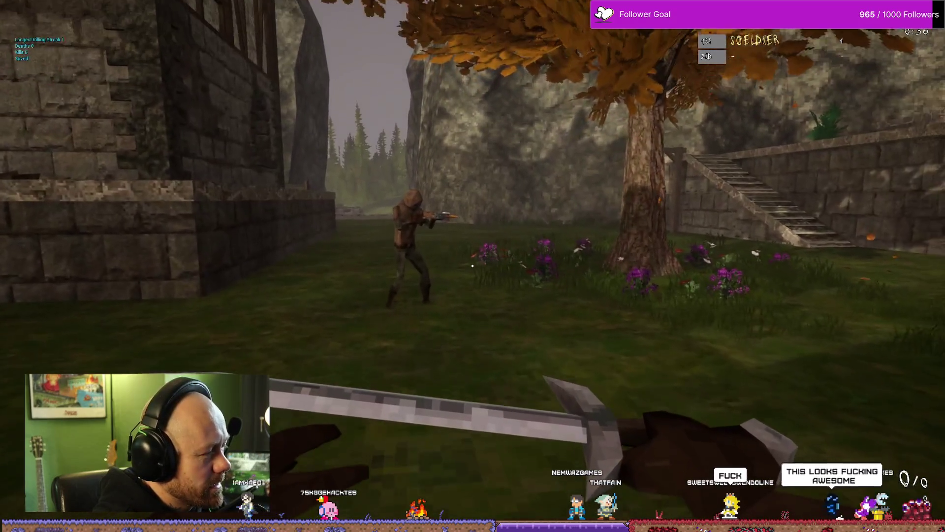
{"action": "key", "text": "s"}
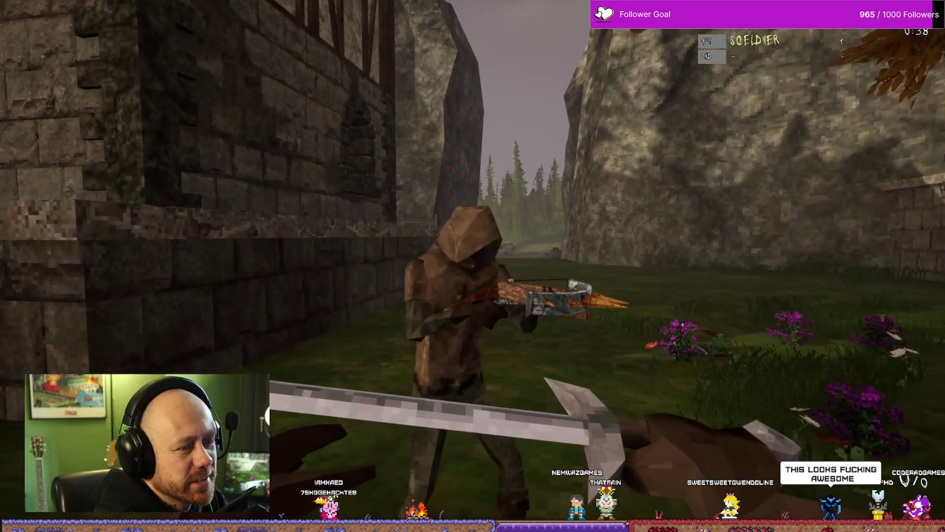
{"action": "key", "text": "2"}
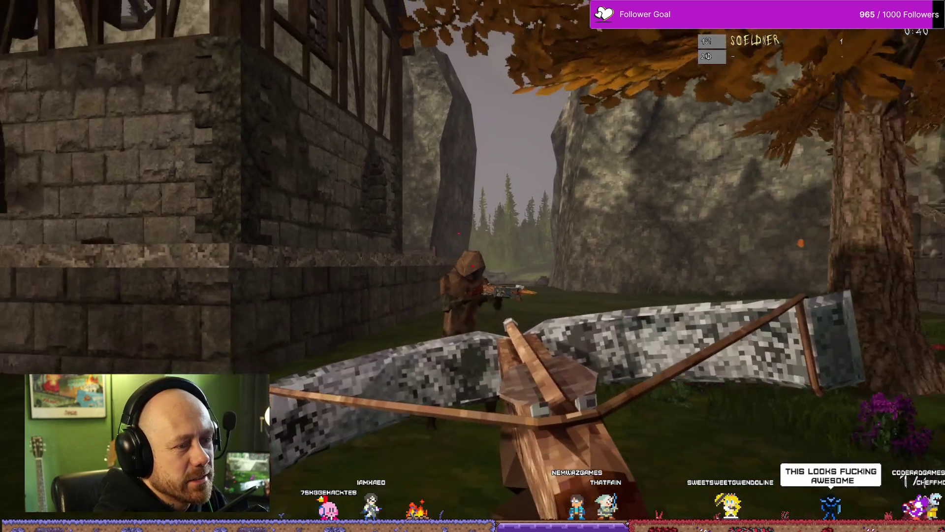
{"action": "left_click", "coordinate": [473, 266]}
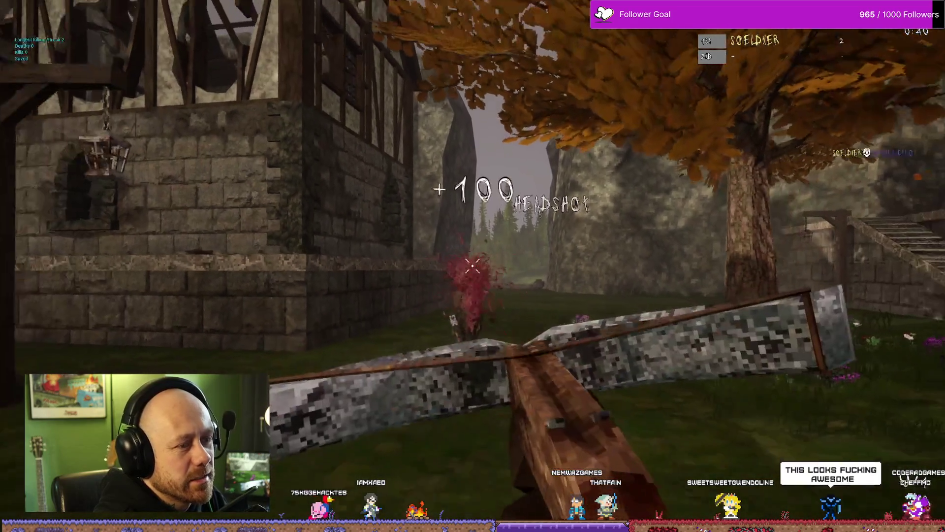
Respawn, advance through the village toward the timber house, and check the scoreboard
{"action": "key", "text": "w"}
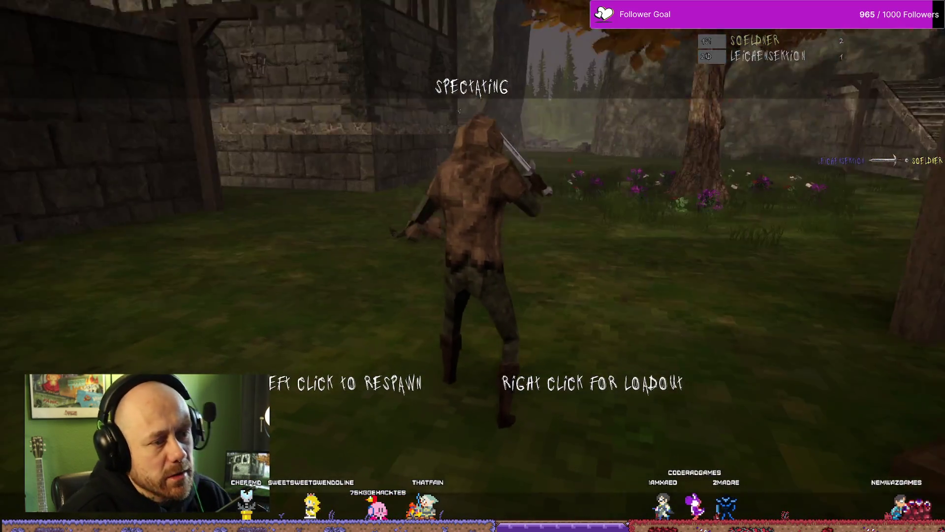
{"action": "left_click", "coordinate": [473, 266]}
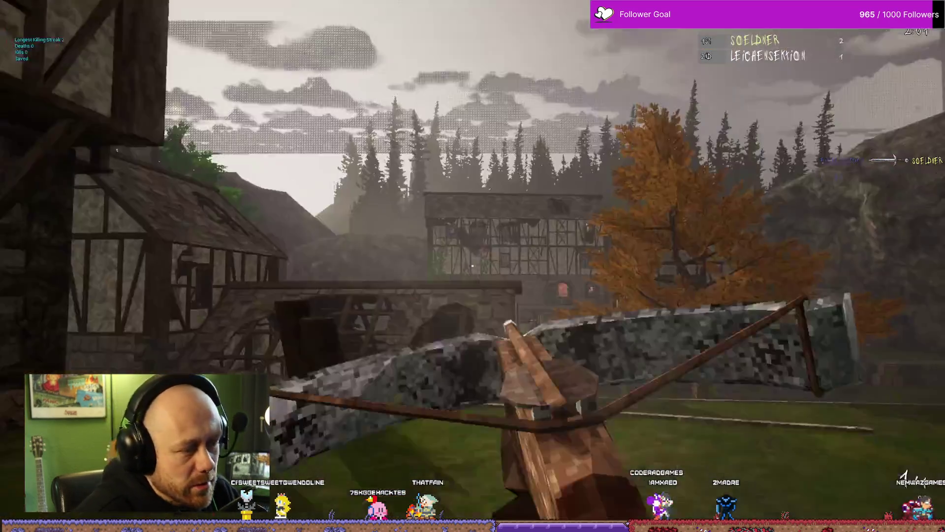
{"action": "key", "text": "w"}
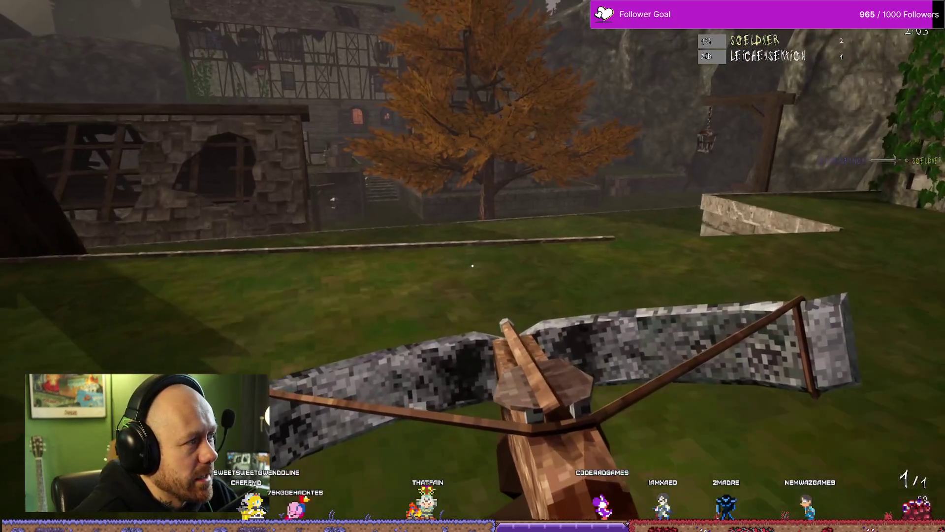
{"action": "key", "text": "w"}
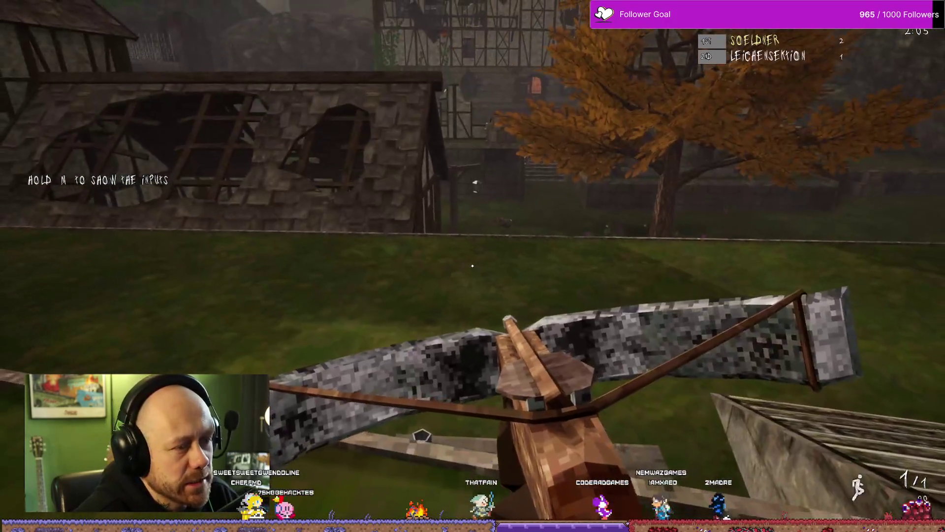
{"action": "key", "text": "w"}
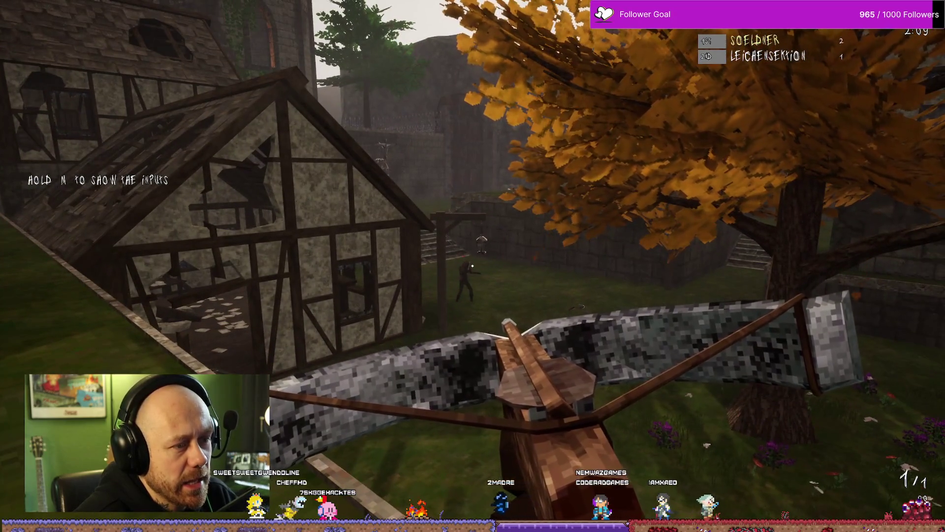
{"action": "key", "text": "Tab"}
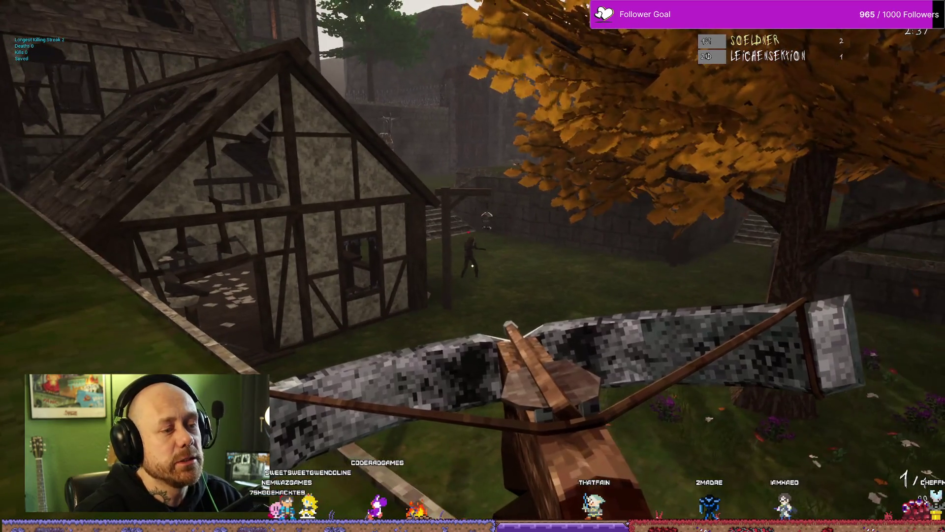
Kill the hooded enemy with the sword for a 3 to 1 lead
{"action": "key", "text": "1"}
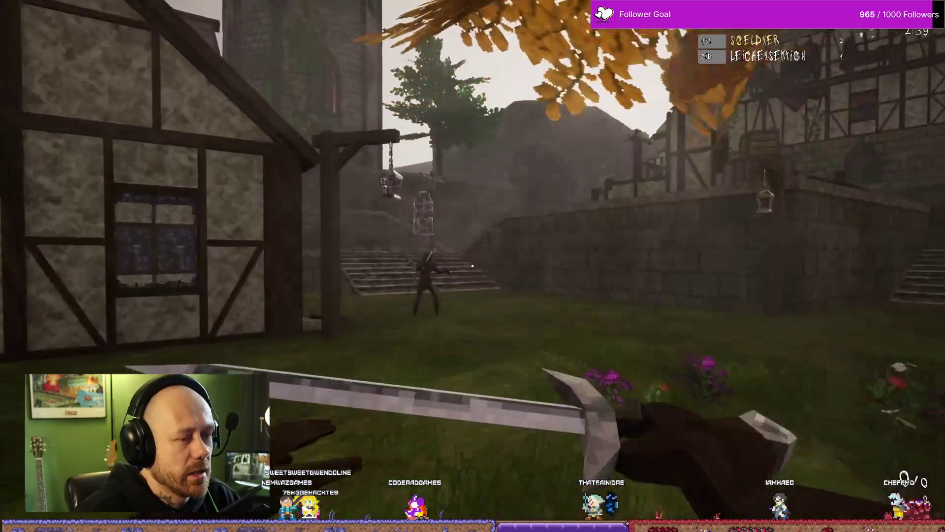
{"action": "key", "text": "w"}
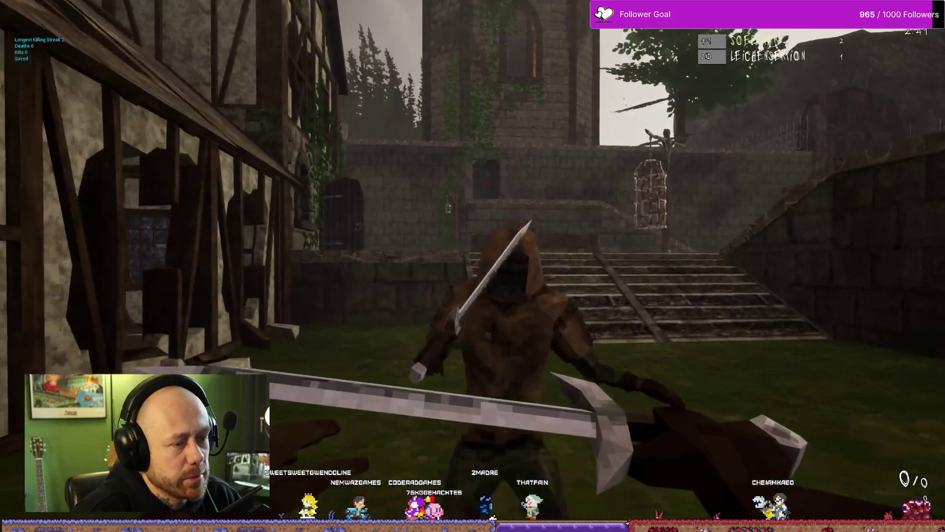
{"action": "key", "text": "s"}
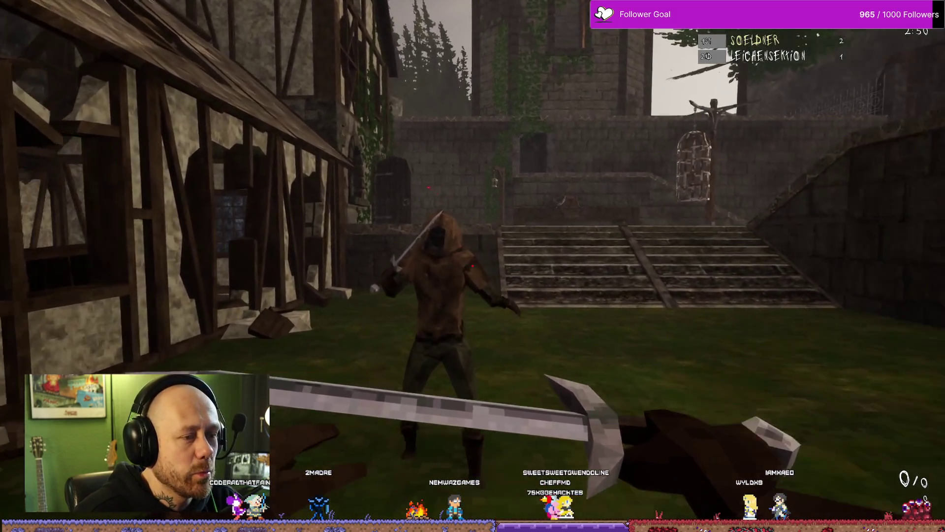
{"action": "left_click", "coordinate": [473, 266]}
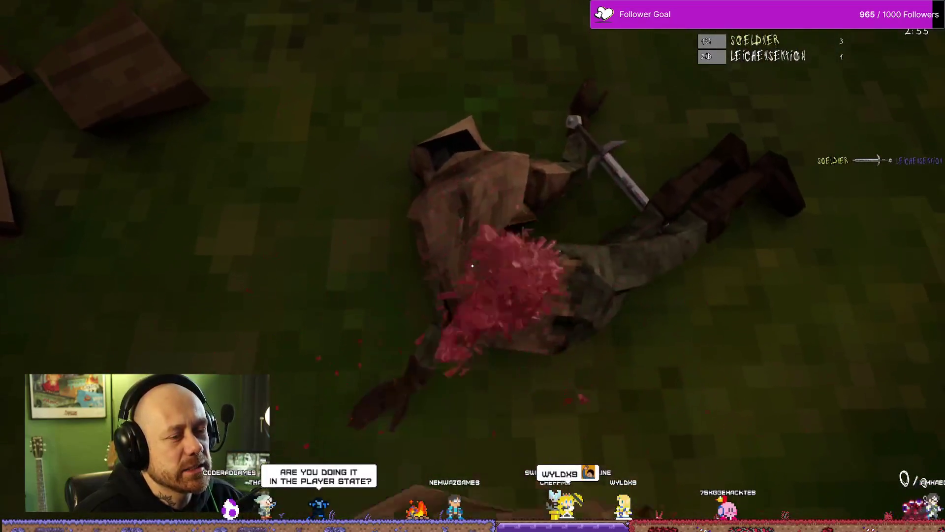
{"action": "left_click", "coordinate": [473, 266]}
{"action": "left_click", "coordinate": [472, 266]}
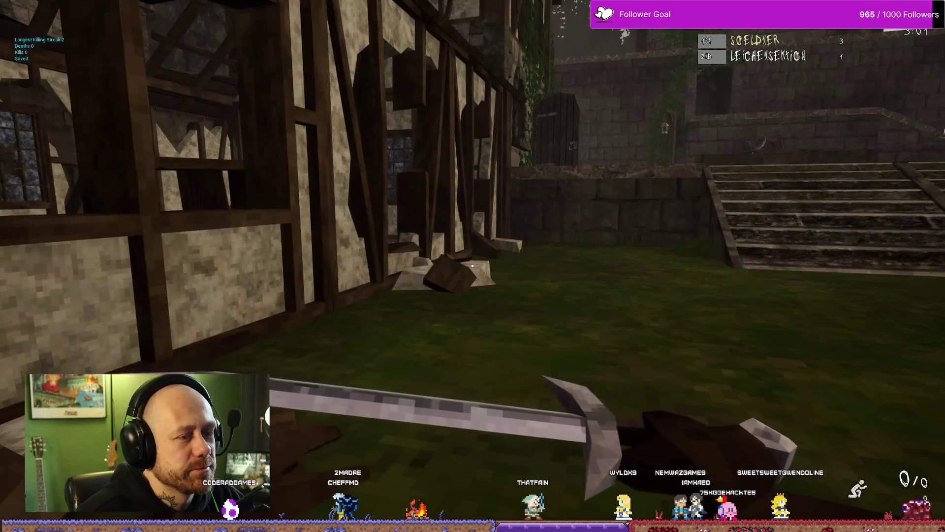
Quit the match from the pause menu and close Bloodspill
{"action": "key", "text": "Escape"}
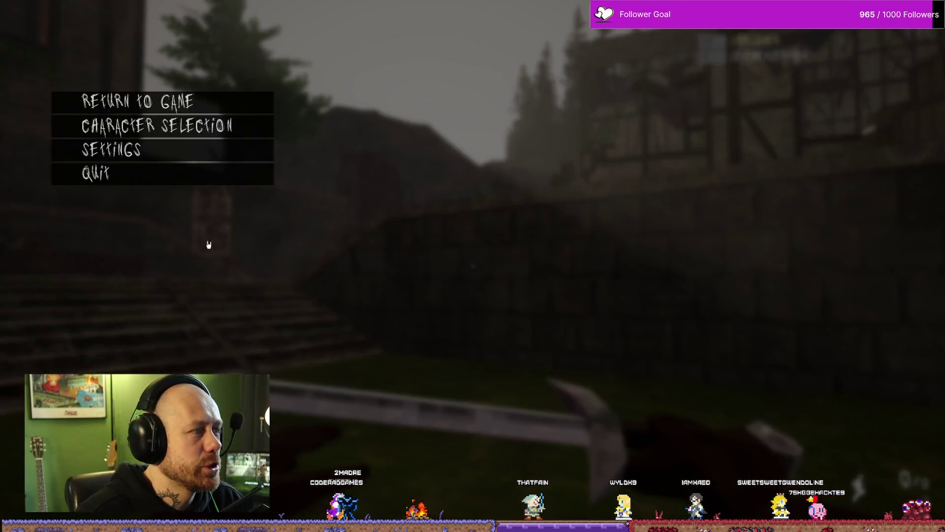
{"action": "left_click", "coordinate": [216, 183]}
{"action": "left_click", "coordinate": [441, 295]}
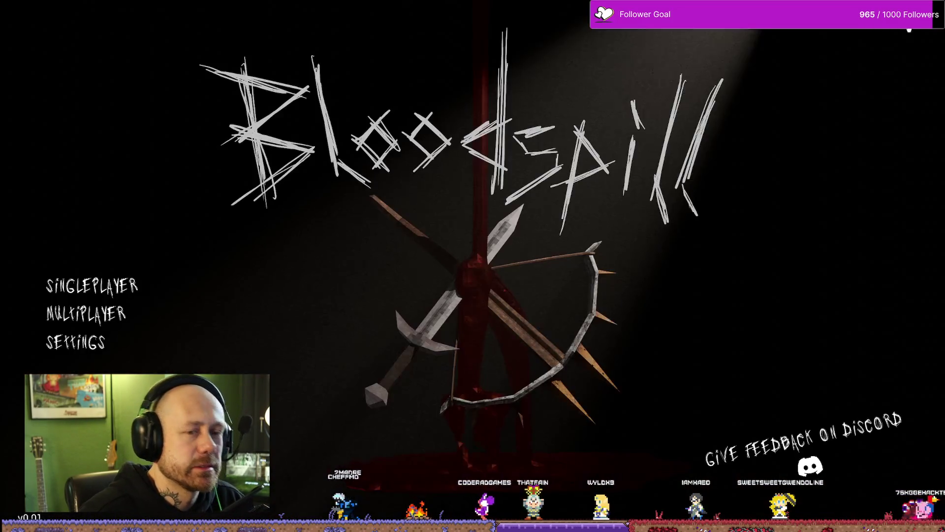
{"action": "key", "text": "alt+F4"}
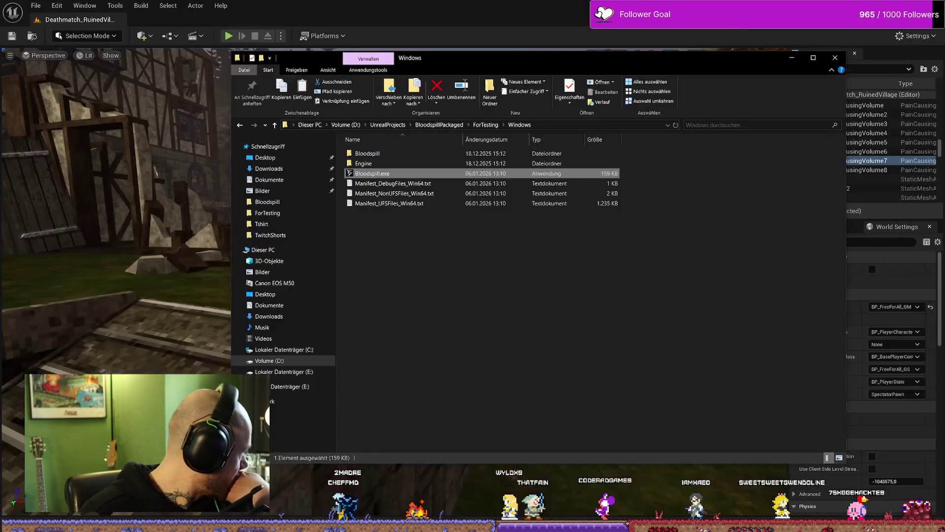
Close the build folder window and open a new Explorer window at Quick access
{"action": "left_click", "coordinate": [376, 343]}
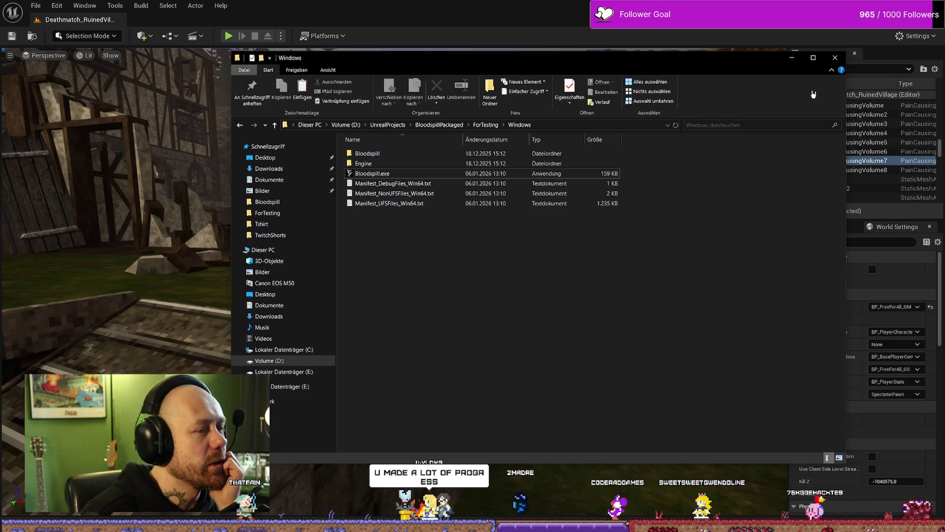
{"action": "left_click", "coordinate": [837, 58]}
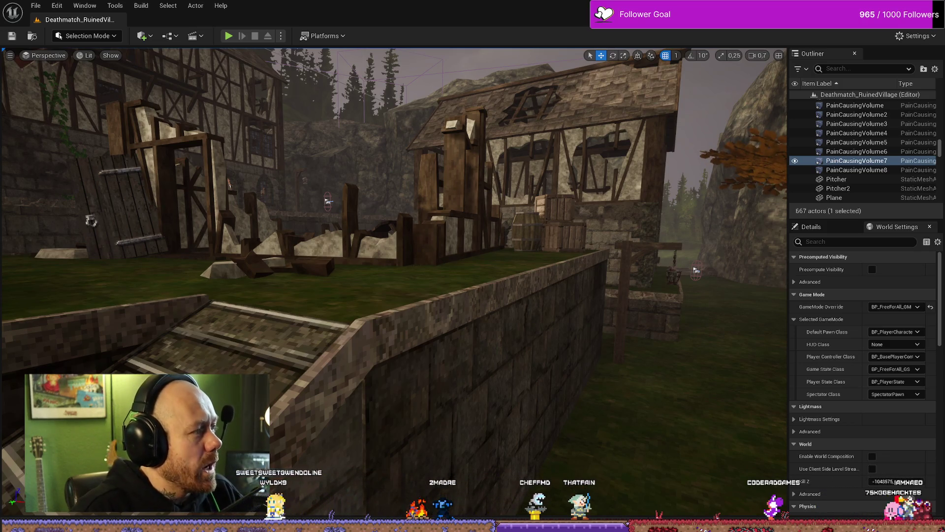
{"action": "key", "text": "super+e"}
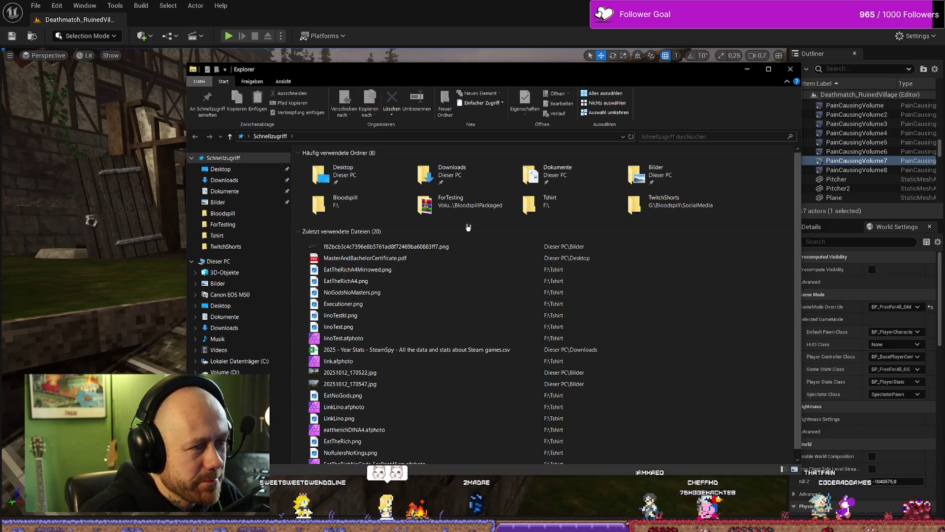
Open ForTesting\Windows from Quick access and start Bloodspill.exe again
{"action": "double_click", "coordinate": [344, 203]}
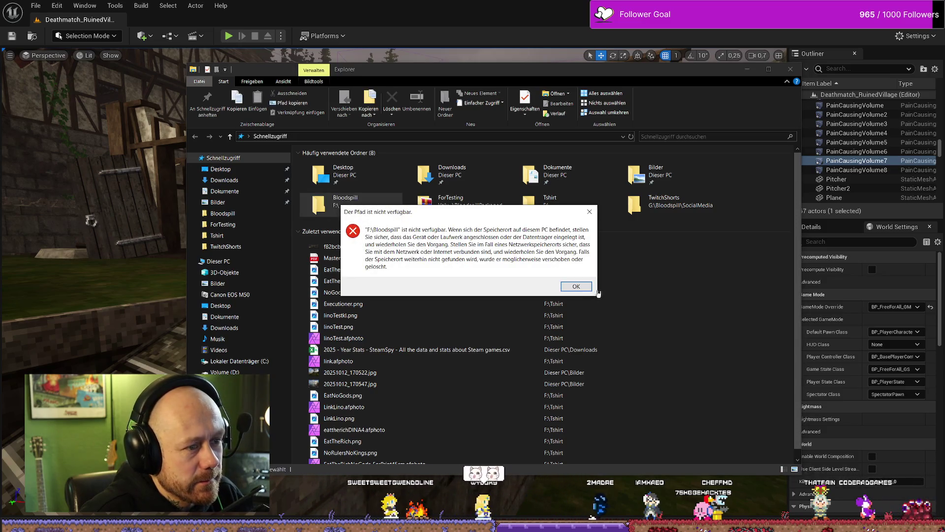
{"action": "left_click", "coordinate": [574, 285]}
{"action": "double_click", "coordinate": [490, 203]}
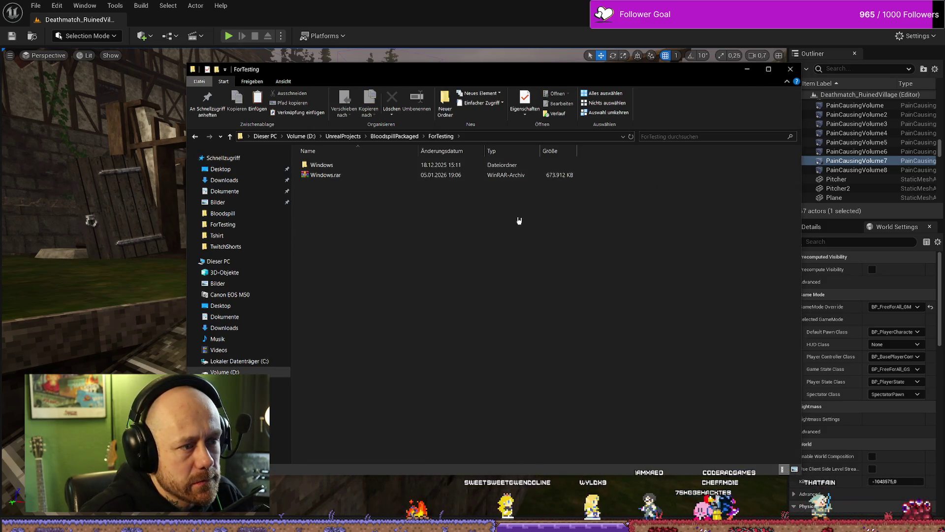
{"action": "double_click", "coordinate": [352, 164]}
{"action": "left_click", "coordinate": [366, 186]}
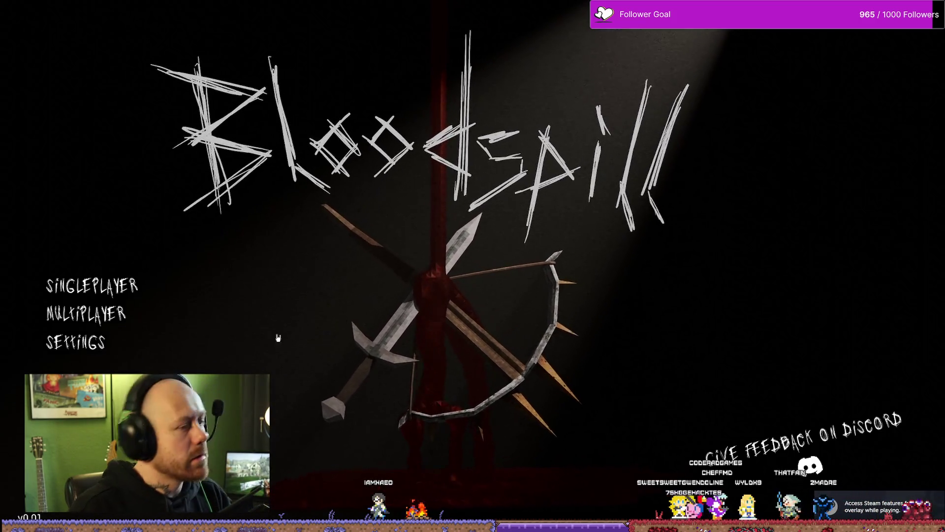
Join the Leichensektion server and deploy with the crossbow loadout
{"action": "left_click", "coordinate": [86, 313]}
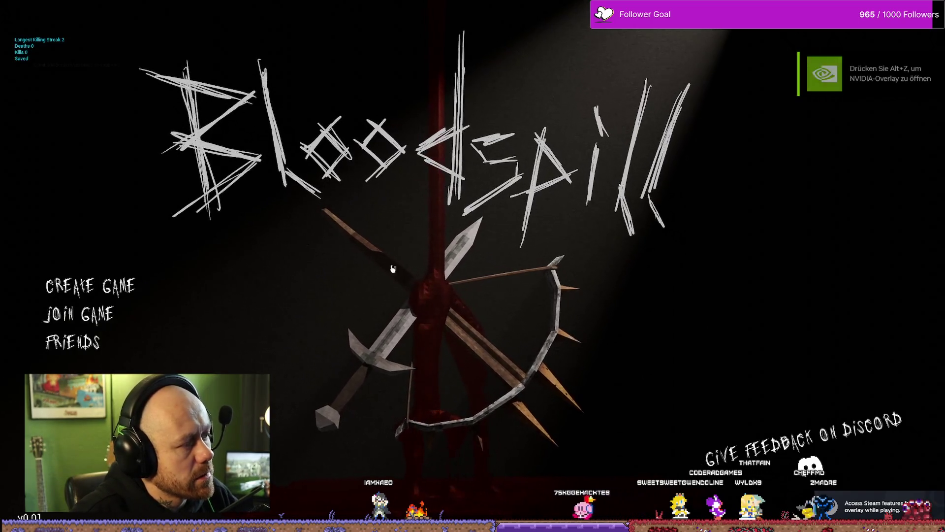
{"action": "left_click", "coordinate": [99, 318]}
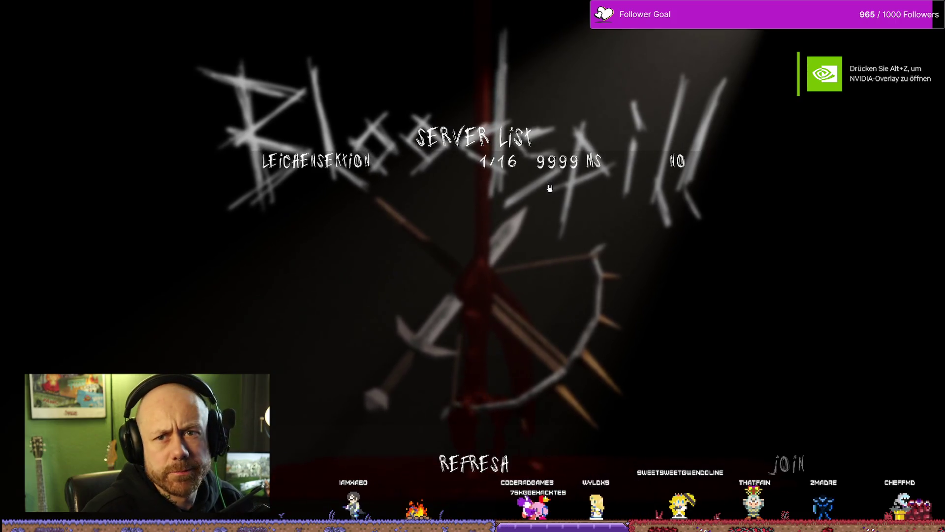
{"action": "left_click", "coordinate": [550, 165]}
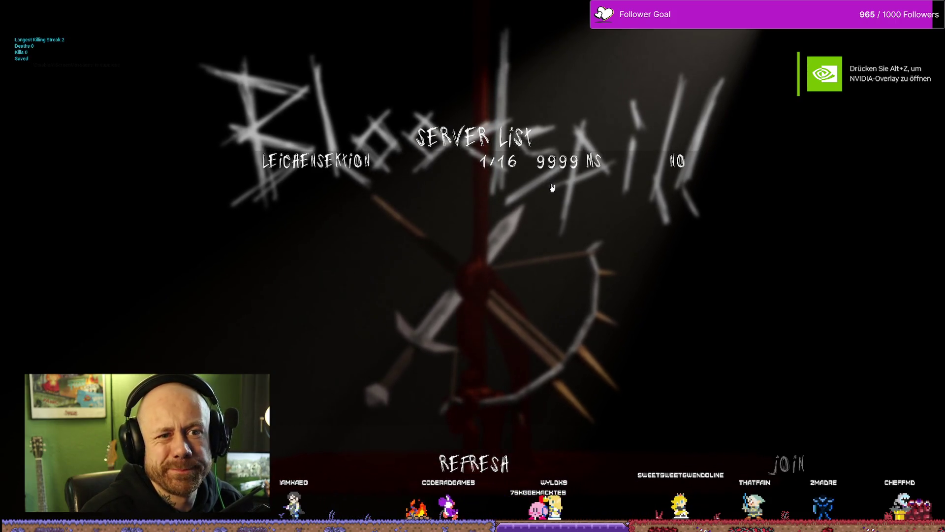
{"action": "left_click", "coordinate": [808, 463]}
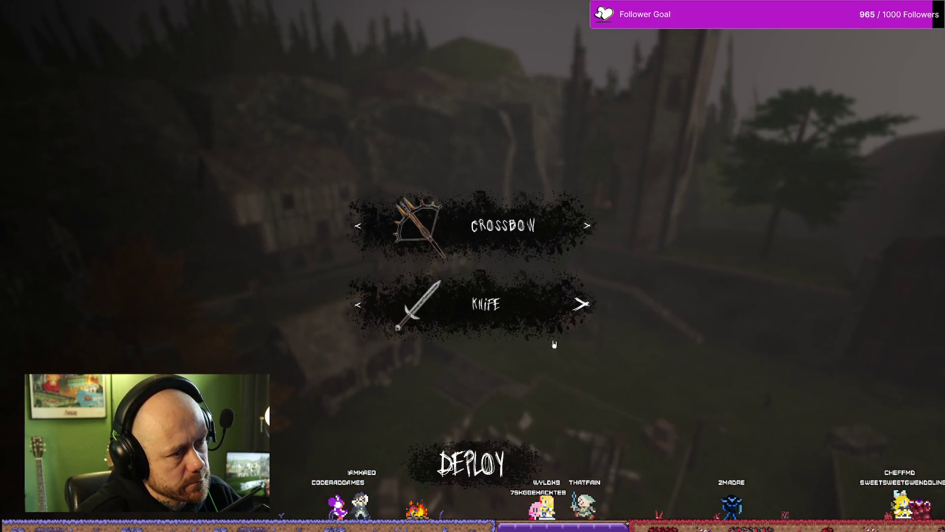
{"action": "left_click", "coordinate": [475, 460]}
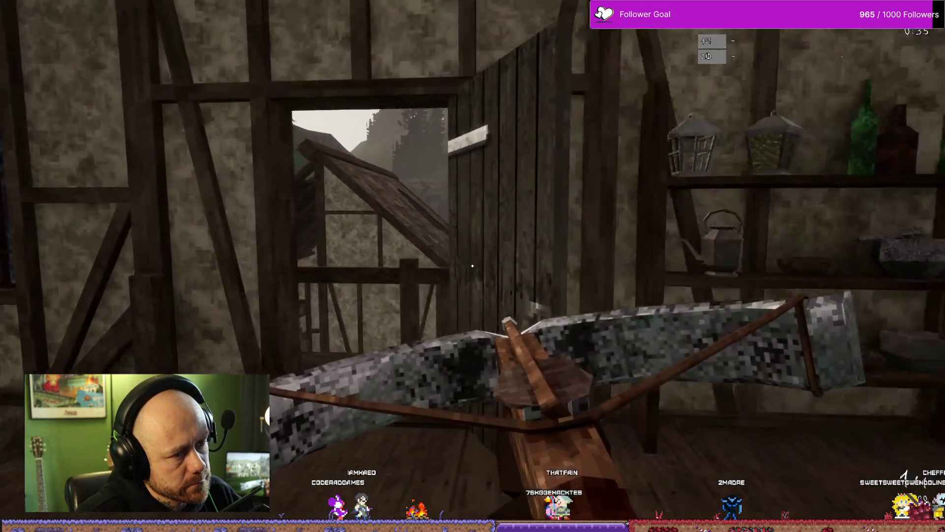
Walk out into the courtyard and shoot opponents with the crossbow
{"action": "key", "text": "w"}
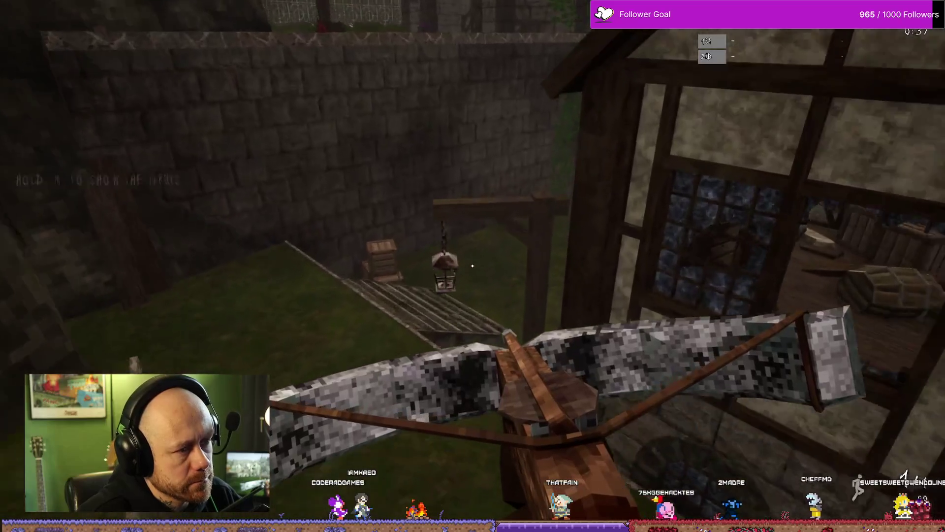
{"action": "left_click", "coordinate": [473, 266]}
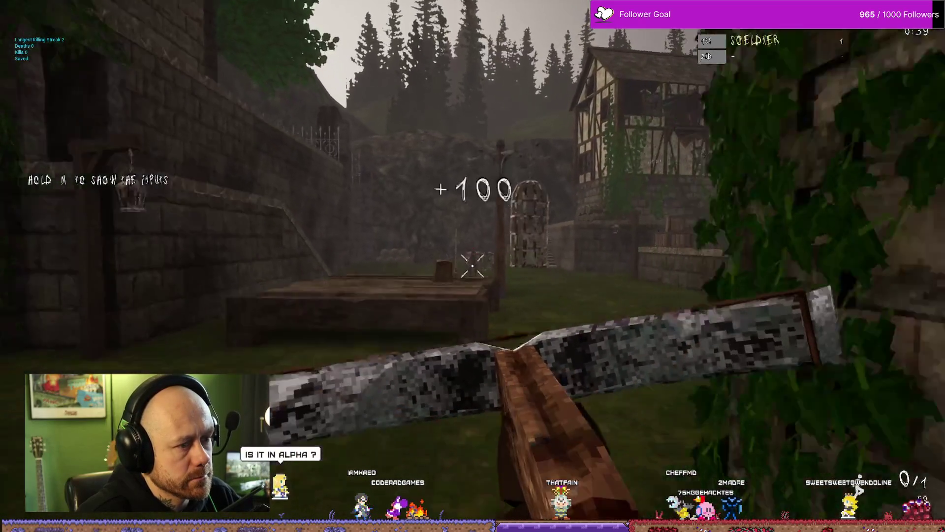
{"action": "key", "text": "w"}
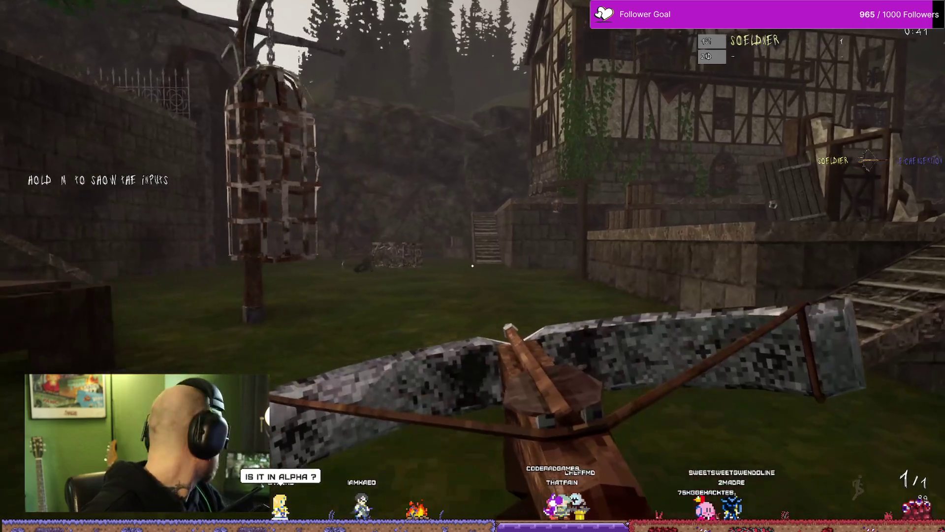
{"action": "key", "text": "w"}
{"action": "left_click", "coordinate": [473, 266]}
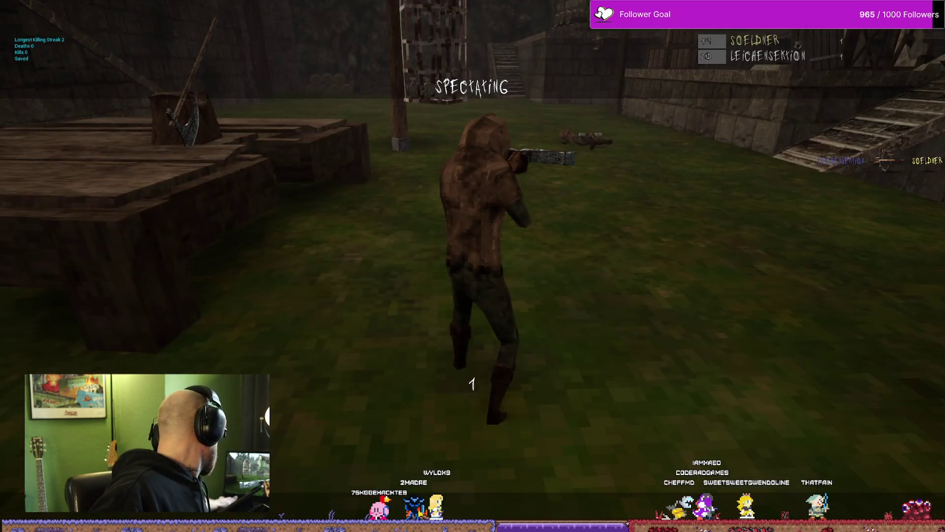
Respawn, get another crossbow kill to make the score 2 to 1, and bring up the pause menu
{"action": "left_click", "coordinate": [473, 266]}
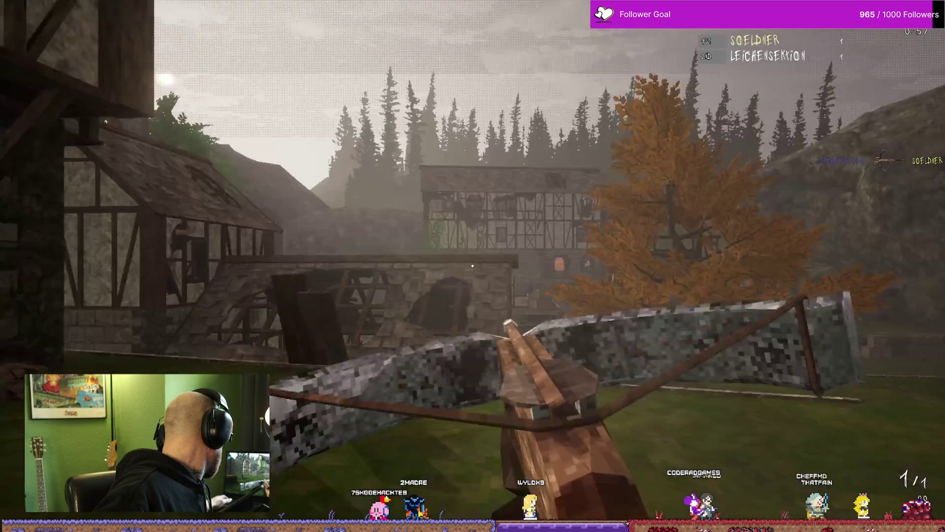
{"action": "key", "text": "w"}
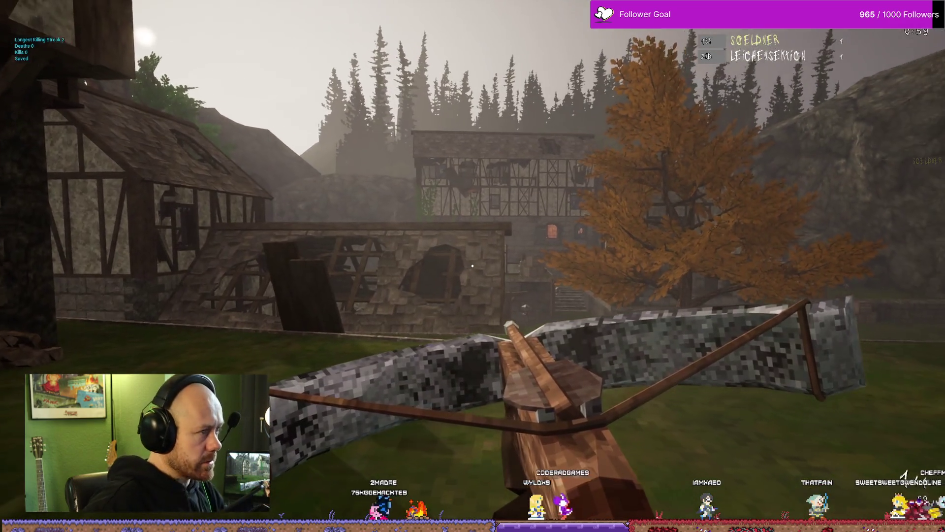
{"action": "key", "text": "w"}
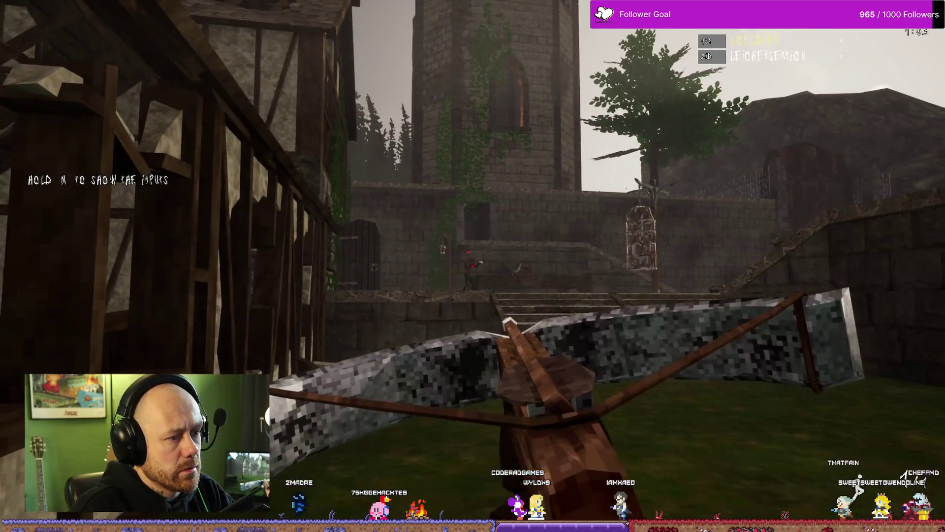
{"action": "left_click", "coordinate": [472, 266]}
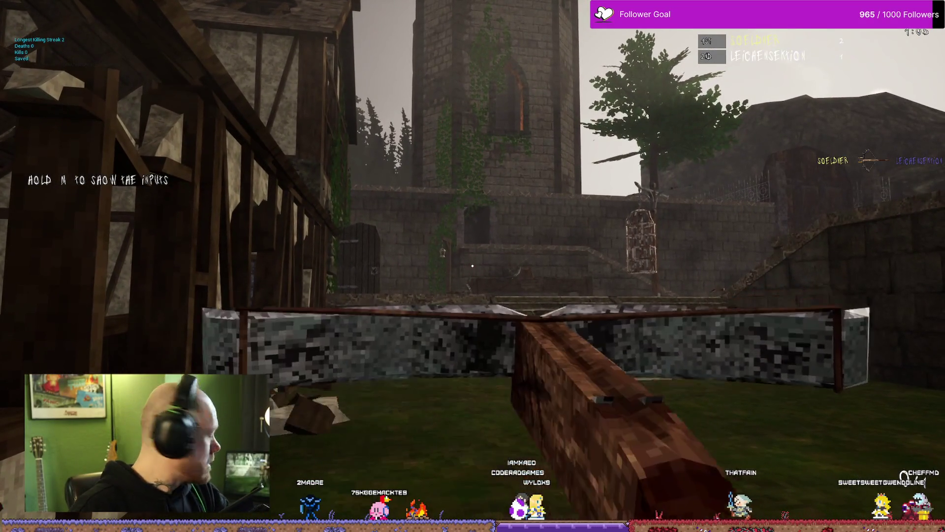
{"action": "key", "text": "w"}
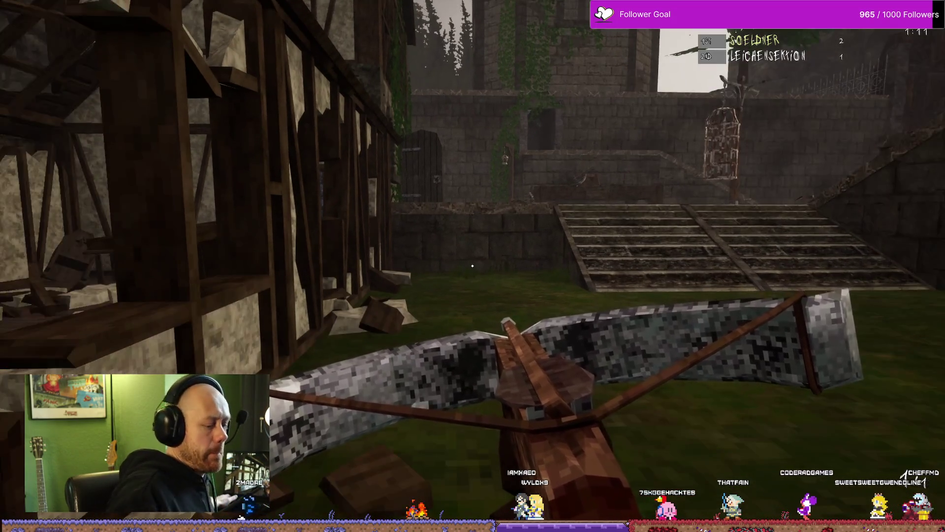
{"action": "key", "text": "Escape"}
Quit and confirm leaving the match, then exit Bloodspill with Alt+F4 to the build folder
{"action": "left_click", "coordinate": [167, 183]}
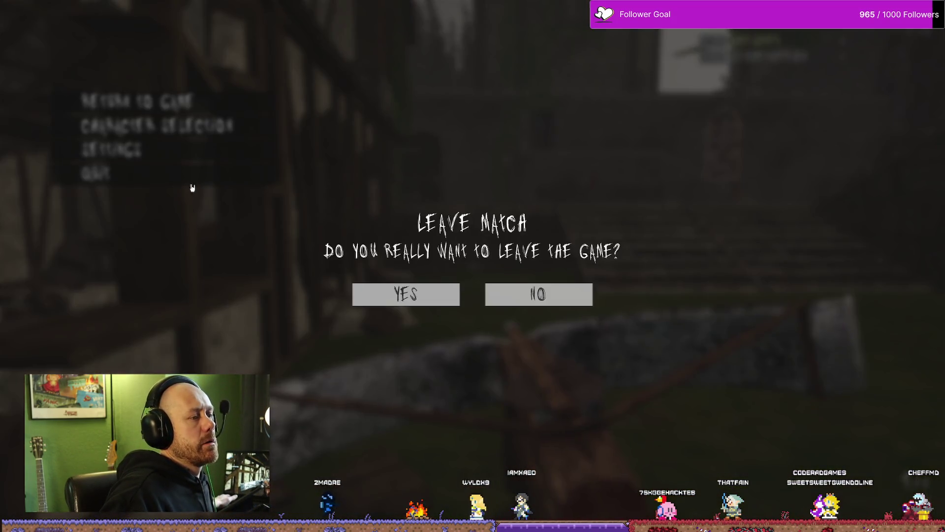
{"action": "left_click", "coordinate": [400, 302]}
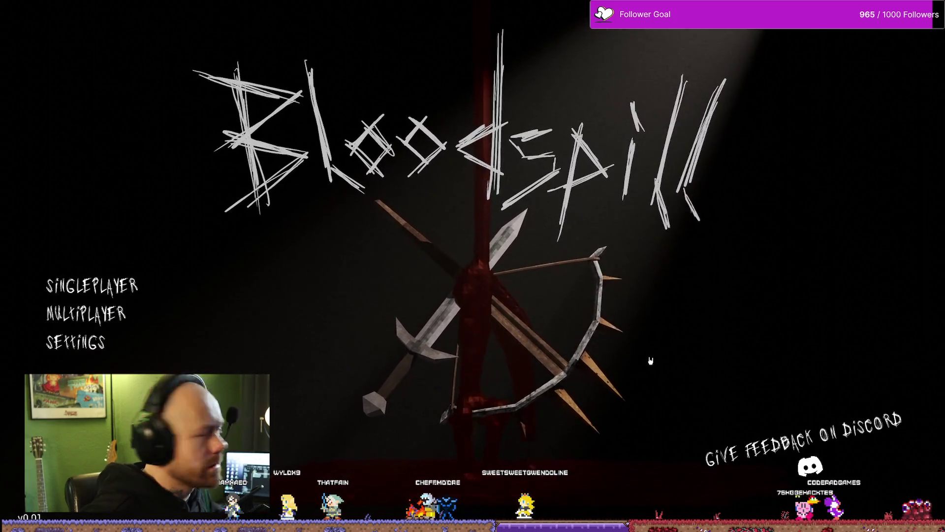
{"action": "key", "text": "alt+F4"}
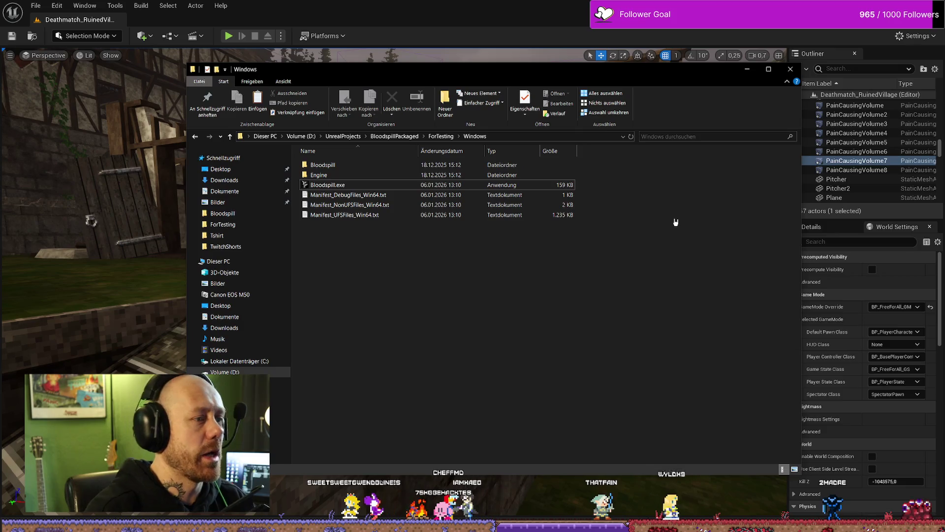
Close the ForTesting build folder, minimize Steam, and return to the BP_PlayerState Event Graph
{"action": "mouse_move", "coordinate": [758, 70]}
{"action": "left_mouse_down"}
{"action": "mouse_move", "coordinate": [738, 98]}
{"action": "mouse_move", "coordinate": [745, 87]}
{"action": "left_mouse_up"}
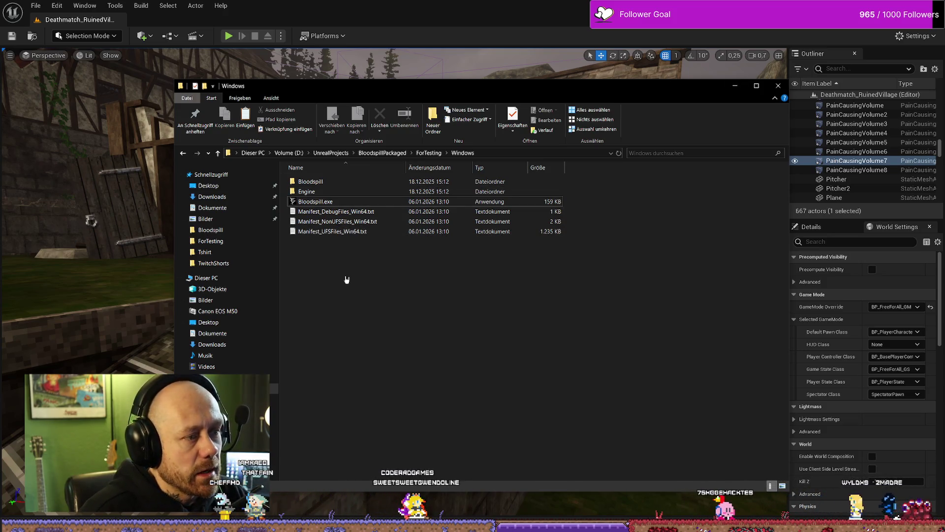
{"action": "left_click", "coordinate": [777, 85]}
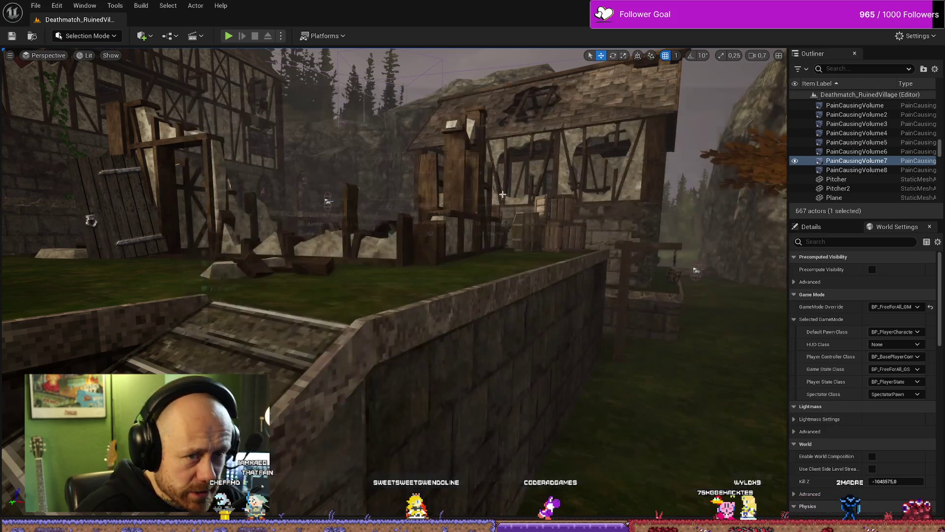
{"action": "key", "text": "alt+Tab"}
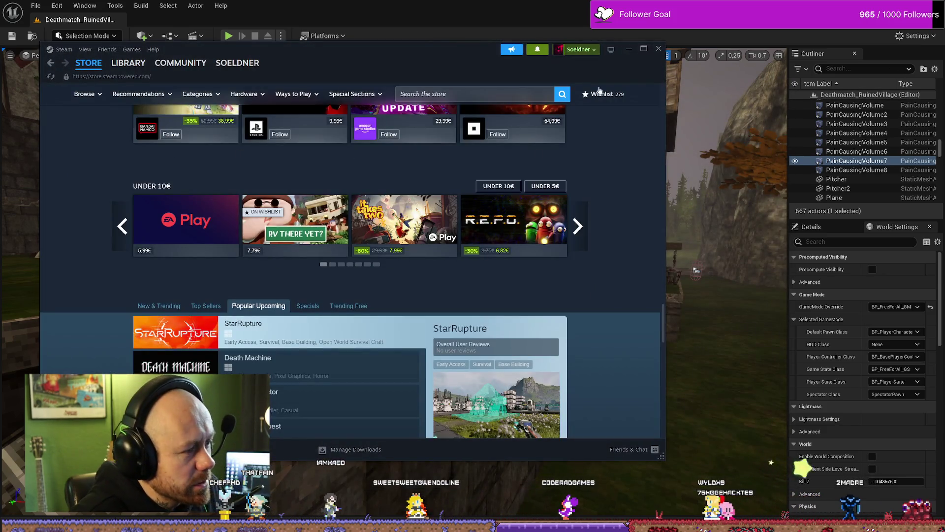
{"action": "left_click", "coordinate": [625, 50]}
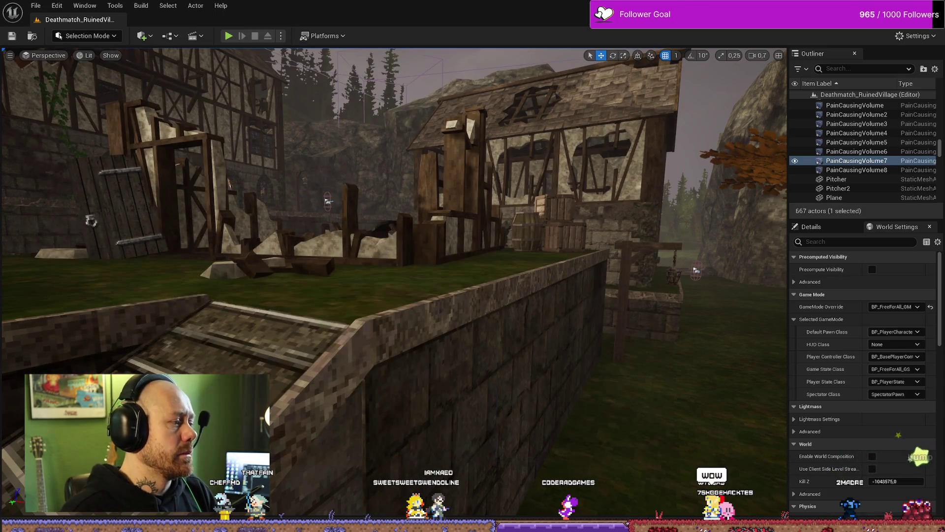
{"action": "key", "text": "alt+Tab"}
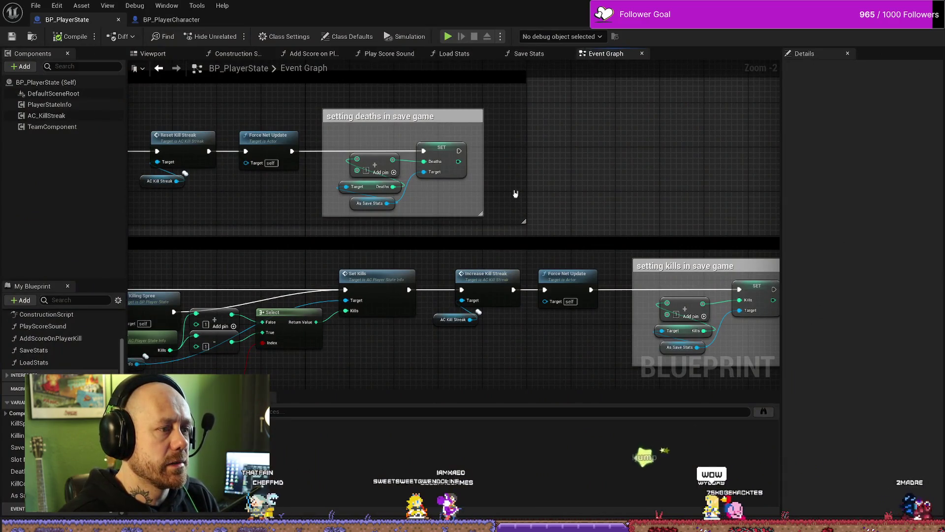
Pan BP_PlayerState's graph to the AddDeath section and select its Set Deaths node
{"action": "scroll", "coordinate": [515, 194], "scroll_direction": "down", "scroll_amount": 2}
{"action": "scroll", "coordinate": [486, 219], "scroll_direction": "up", "scroll_amount": 1}
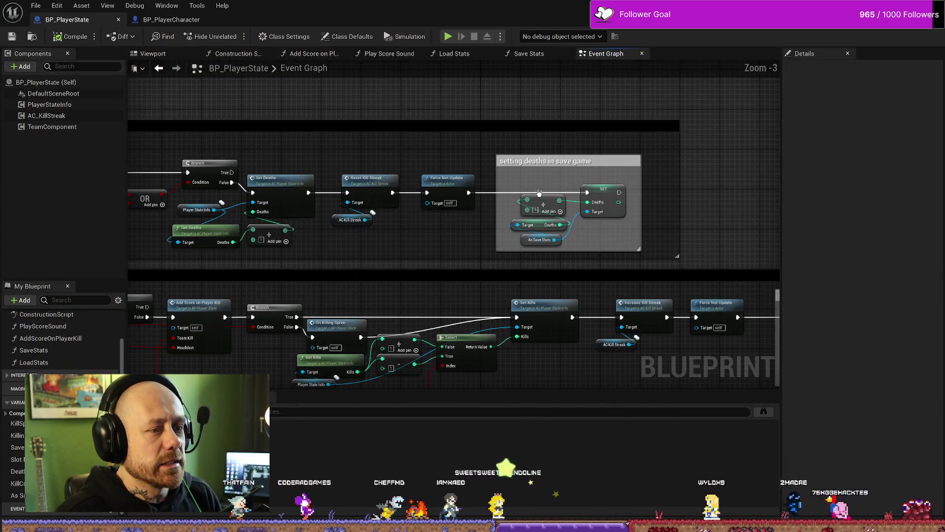
{"action": "scroll", "coordinate": [490, 183], "scroll_direction": "down", "scroll_amount": 2}
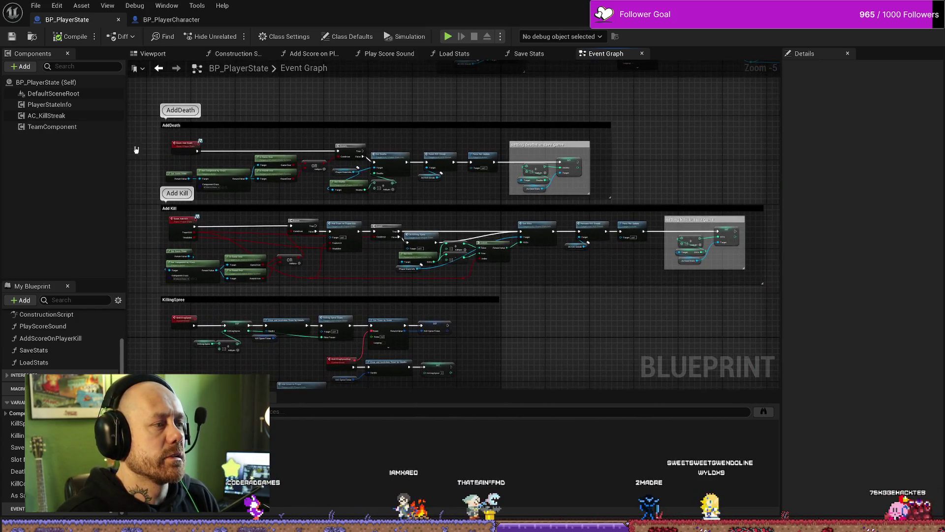
{"action": "scroll", "coordinate": [166, 149], "scroll_direction": "up", "scroll_amount": 1}
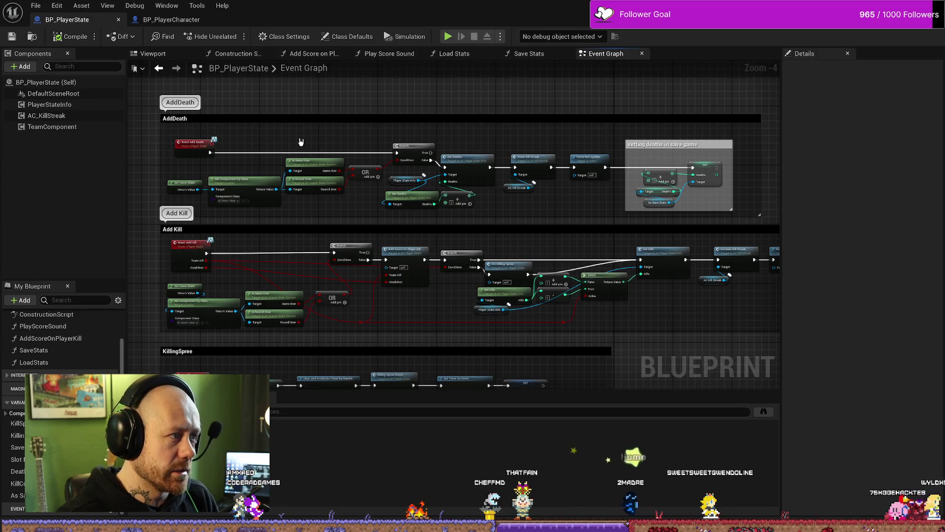
{"action": "left_click_drag", "start_coordinate": [320, 135], "coordinate": [304, 136]}
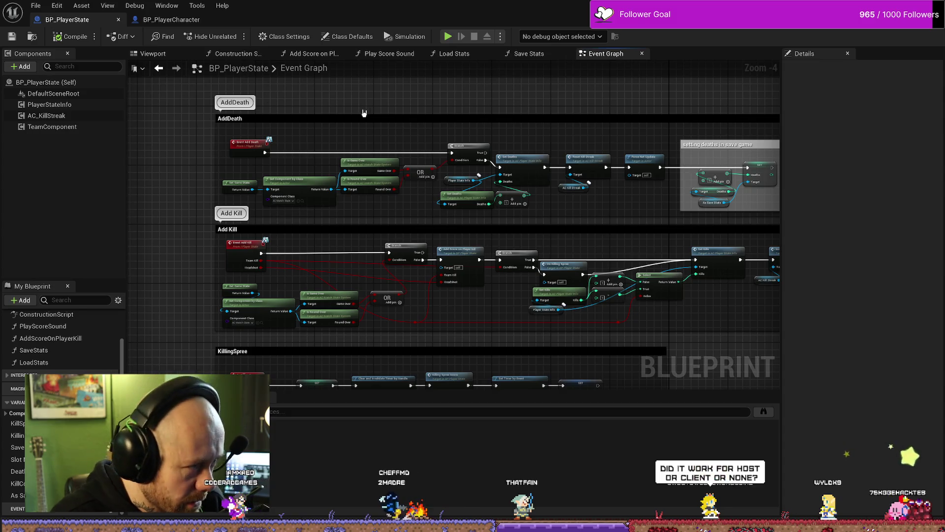
{"action": "left_click_drag", "start_coordinate": [596, 150], "coordinate": [461, 142]}
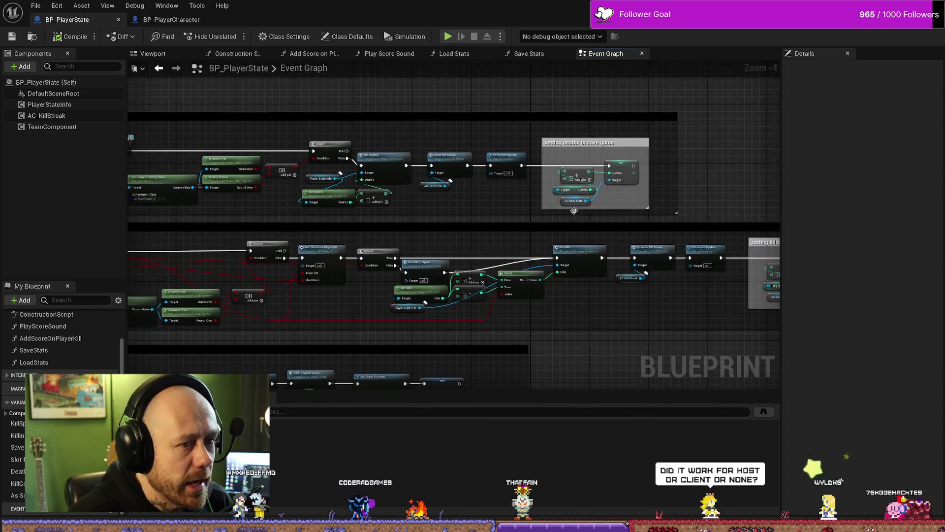
{"action": "left_click_drag", "start_coordinate": [557, 249], "coordinate": [626, 239]}
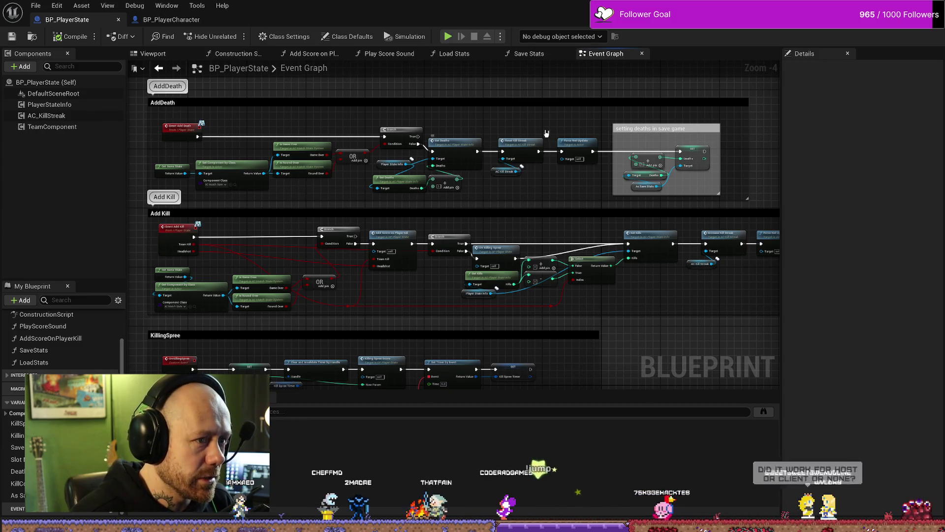
{"action": "scroll", "coordinate": [458, 126], "scroll_direction": "up", "scroll_amount": 4}
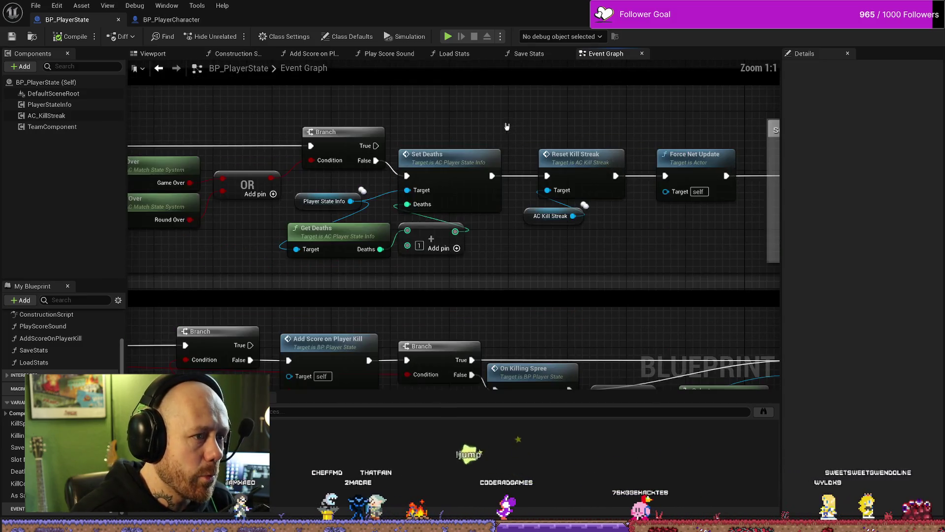
{"action": "left_click", "coordinate": [467, 158]}
Open Set Deaths in AC_PlayerStateInfo, then close it and return to BP_PlayerState
{"action": "double_click", "coordinate": [469, 159]}
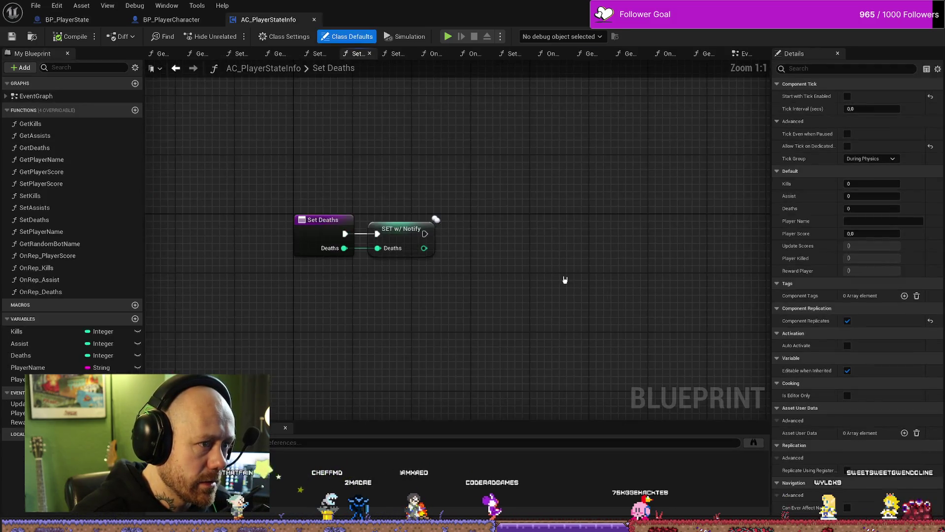
{"action": "left_click", "coordinate": [315, 20]}
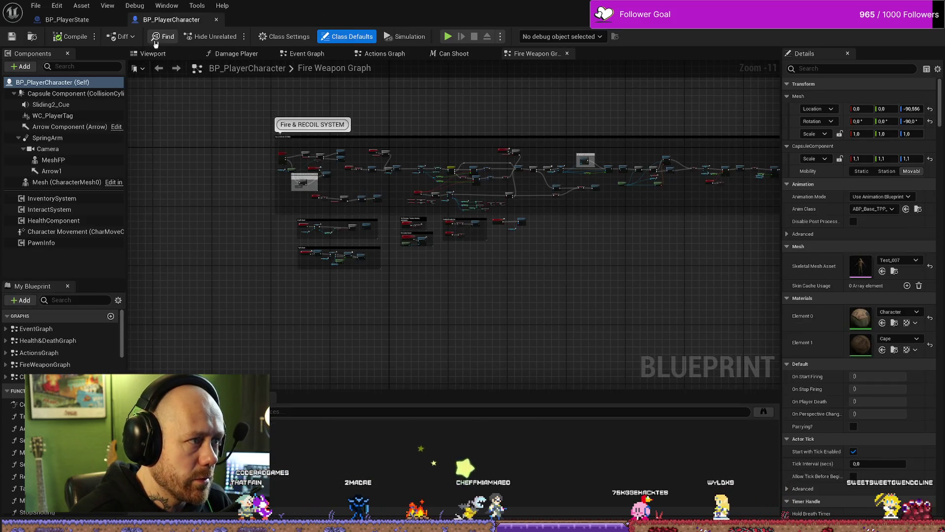
{"action": "left_click", "coordinate": [73, 20]}
Pan along the Add Death chain, from Event Add Death through the game-over checks to Reset Kill Streak
{"action": "left_click_drag", "start_coordinate": [598, 256], "coordinate": [527, 243]}
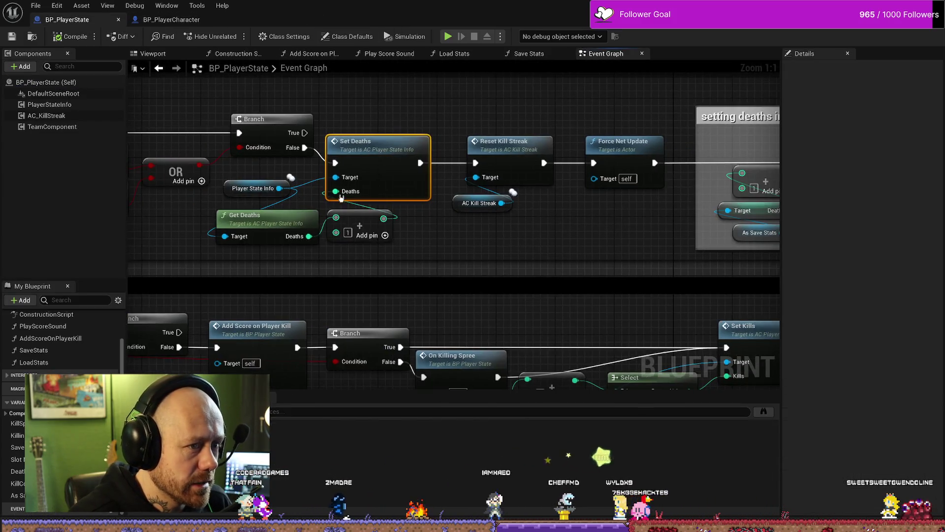
{"action": "left_click_drag", "start_coordinate": [349, 257], "coordinate": [453, 260]}
{"action": "left_click_drag", "start_coordinate": [296, 252], "coordinate": [529, 249]}
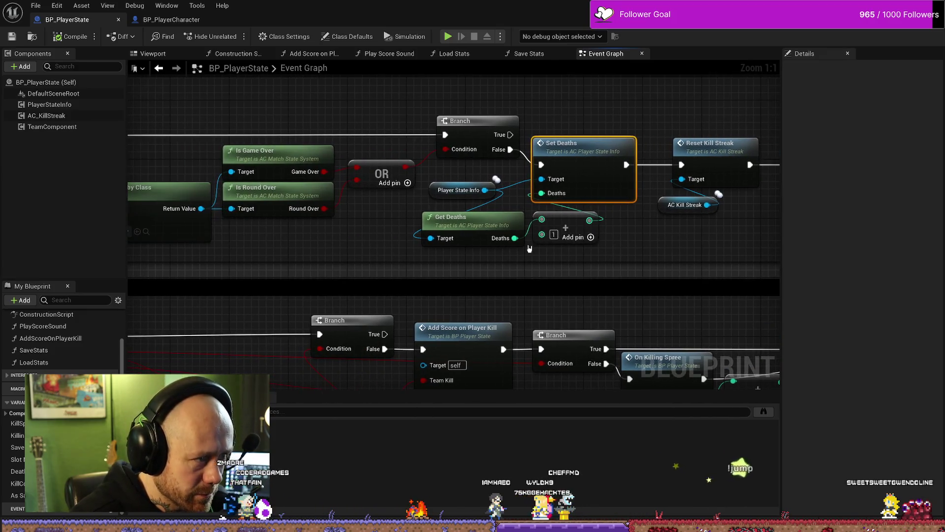
{"action": "left_click_drag", "start_coordinate": [415, 246], "coordinate": [567, 237]}
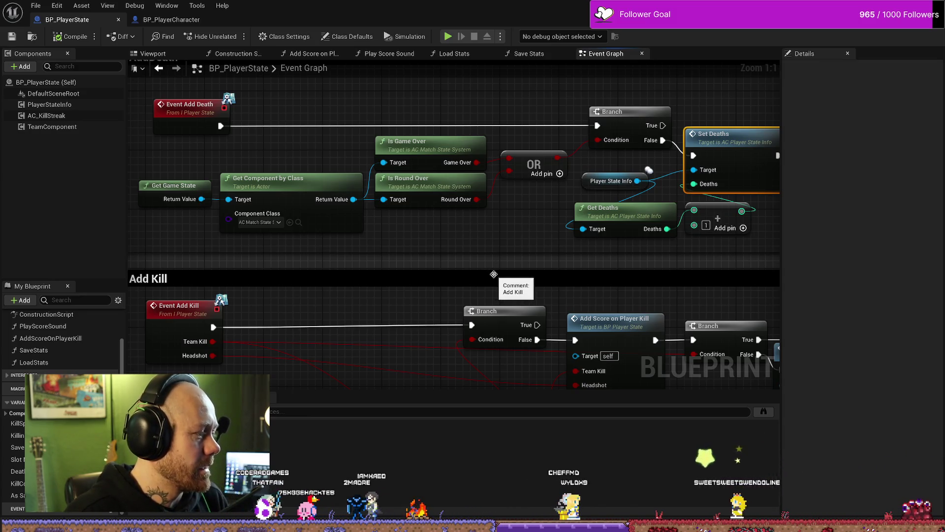
{"action": "left_click_drag", "start_coordinate": [692, 221], "coordinate": [495, 224]}
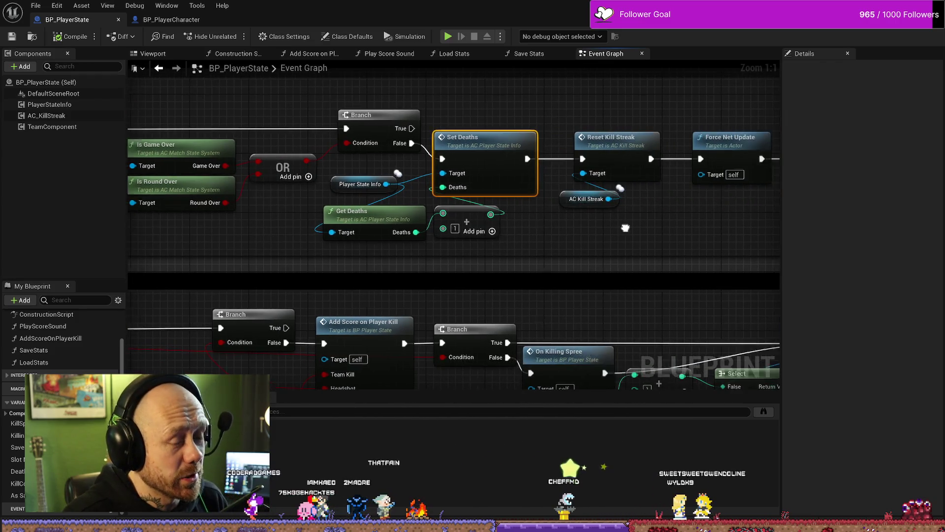
{"action": "scroll", "coordinate": [625, 222], "scroll_direction": "down", "scroll_amount": 3}
{"action": "scroll", "coordinate": [566, 228], "scroll_direction": "up", "scroll_amount": 1}
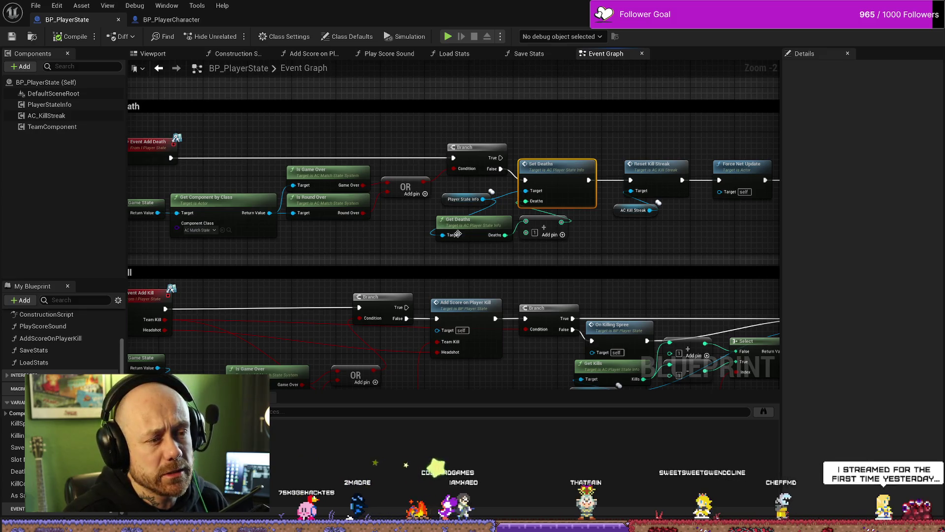
Frame and select the 'setting deaths in save game' comment box
{"action": "left_click_drag", "start_coordinate": [690, 138], "coordinate": [445, 141]}
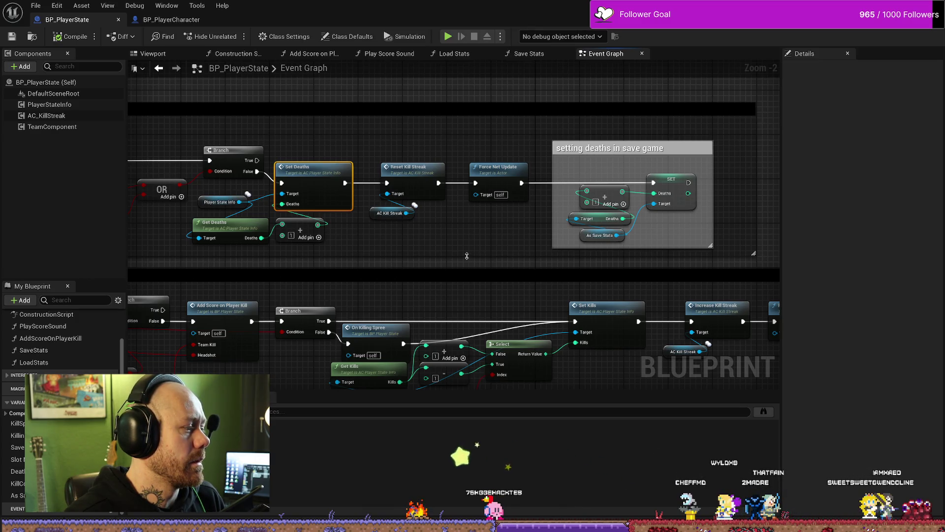
{"action": "scroll", "coordinate": [472, 264], "scroll_direction": "down", "scroll_amount": 1}
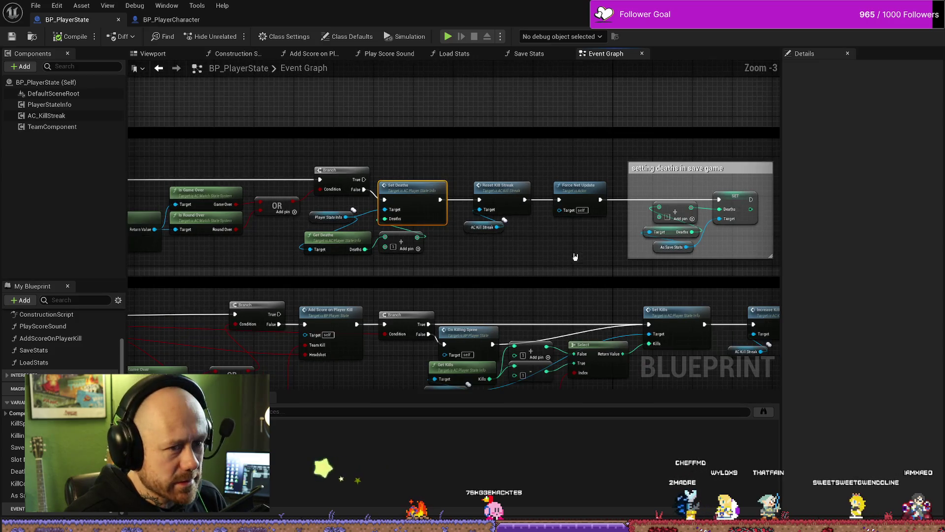
{"action": "scroll", "coordinate": [575, 257], "scroll_direction": "up", "scroll_amount": 2}
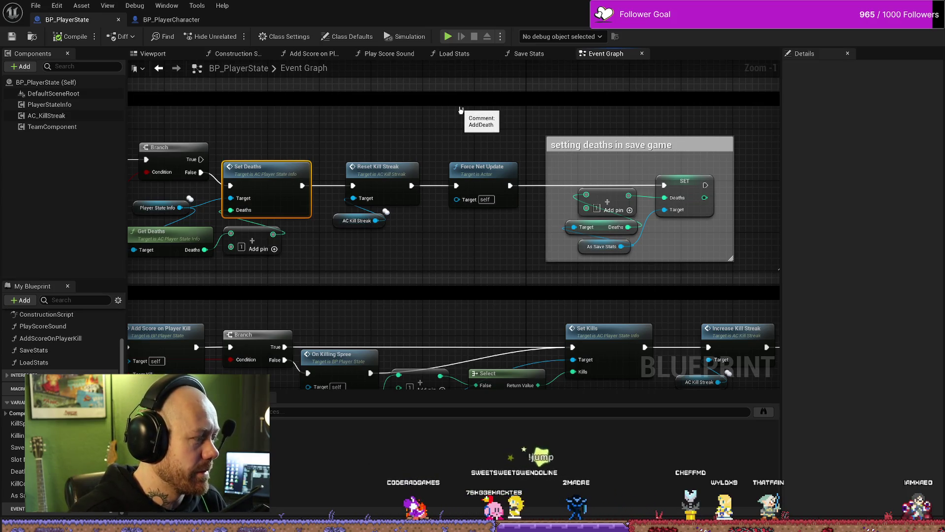
{"action": "mouse_move", "coordinate": [507, 121]}
{"action": "left_mouse_down"}
{"action": "mouse_move", "coordinate": [540, 167]}
{"action": "mouse_move", "coordinate": [610, 196]}
{"action": "left_mouse_up"}
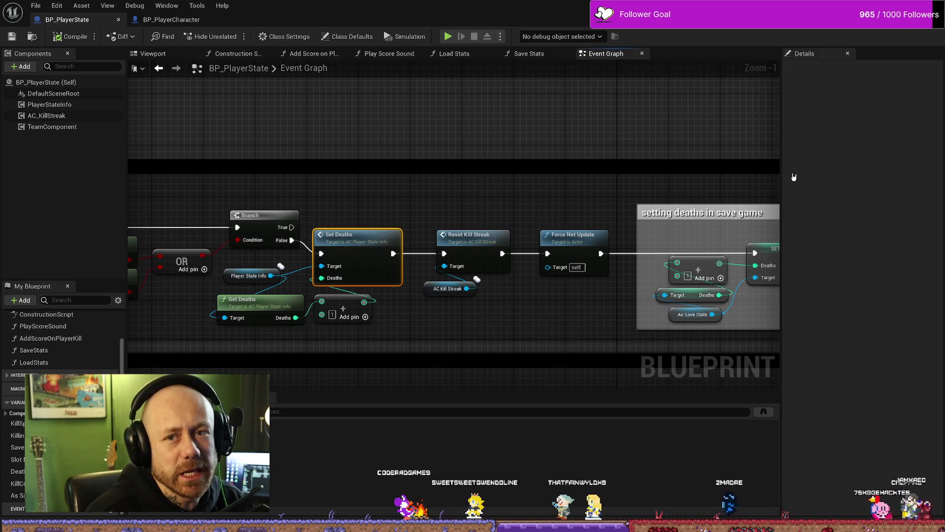
{"action": "left_click_drag", "start_coordinate": [639, 150], "coordinate": [484, 152]}
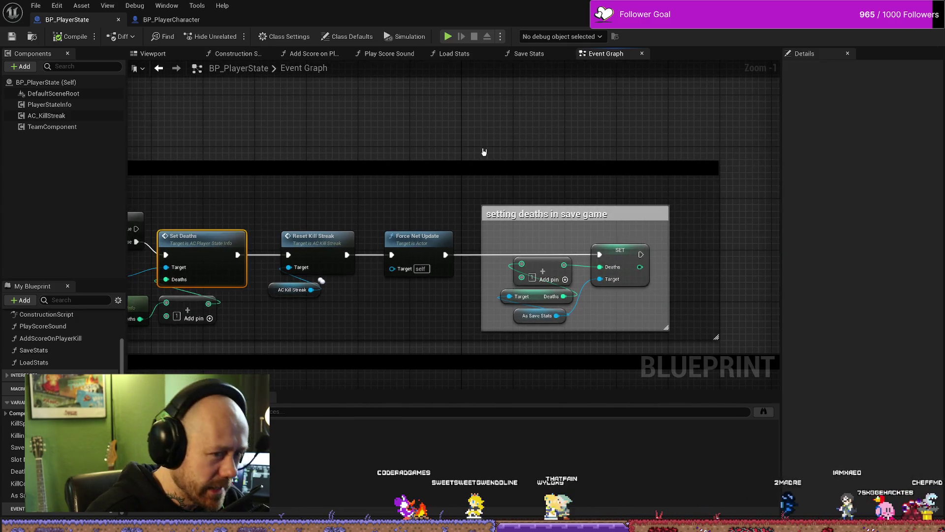
{"action": "left_click", "coordinate": [635, 215]}
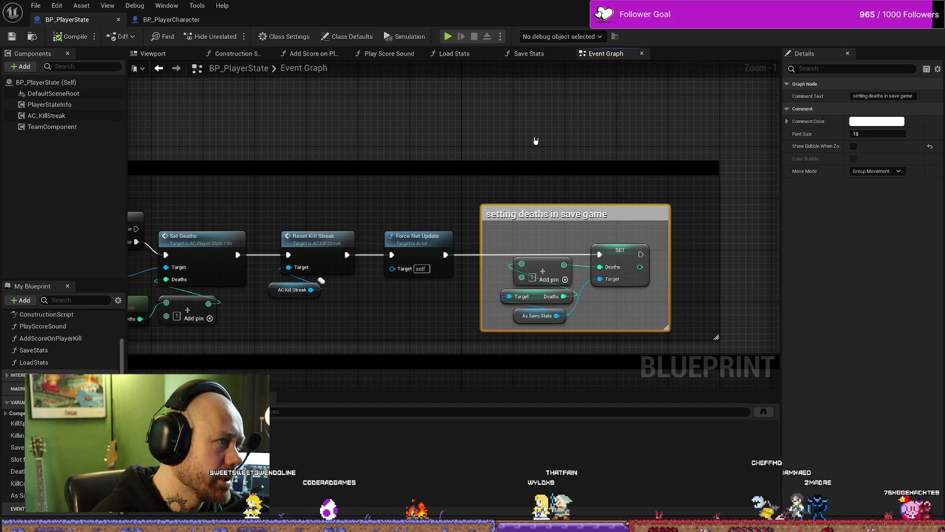
Switch between the BP_PlayerCharacter and BP_PlayerState tabs, end on BP_PlayerCharacter, and open File Explorer
{"action": "left_click", "coordinate": [171, 19]}
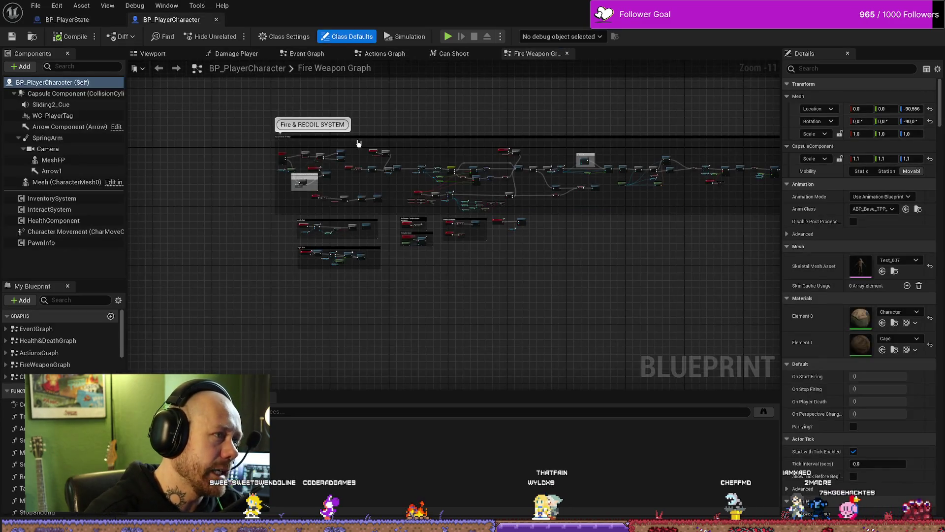
{"action": "scroll", "coordinate": [428, 301], "scroll_direction": "up", "scroll_amount": 3}
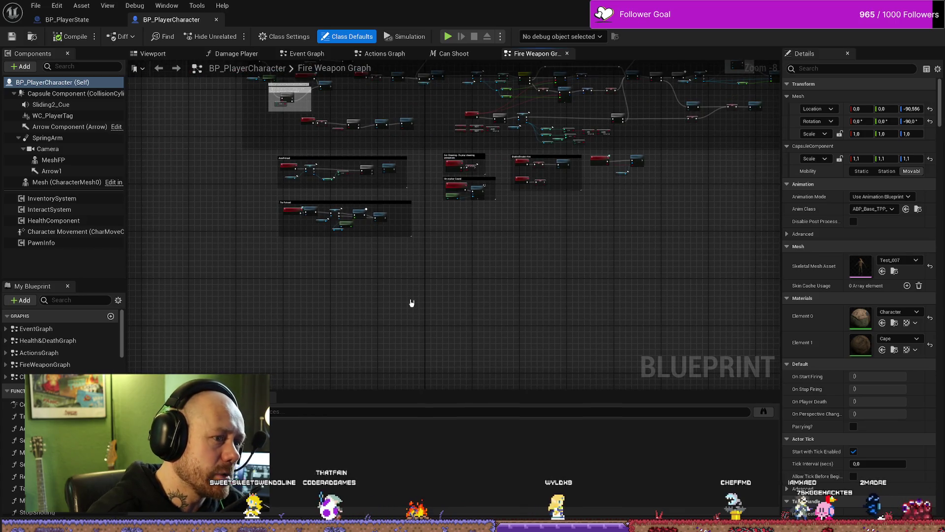
{"action": "left_click", "coordinate": [84, 20]}
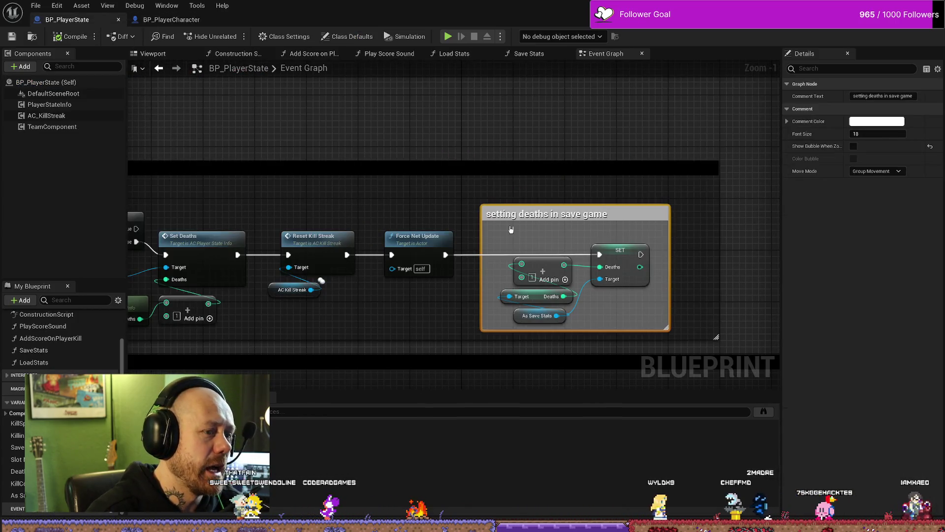
{"action": "left_click", "coordinate": [166, 18]}
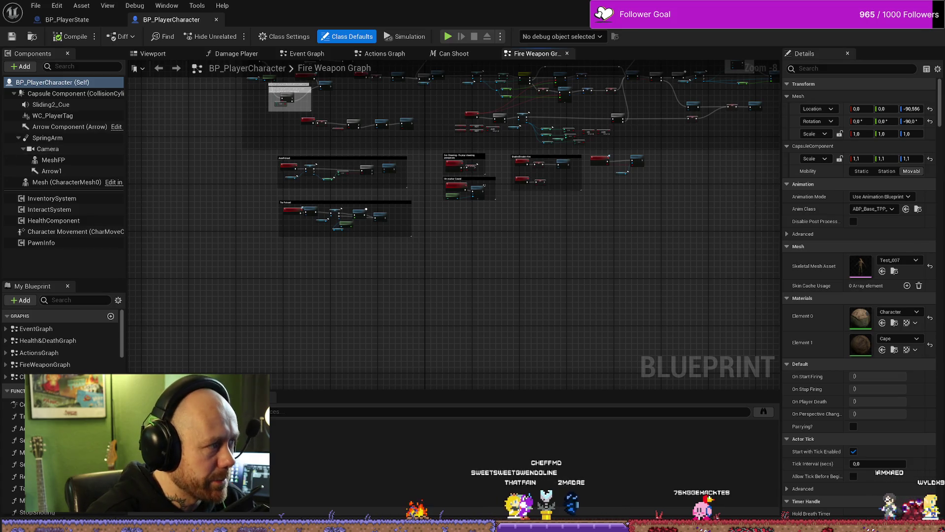
{"action": "key", "text": "super+e"}
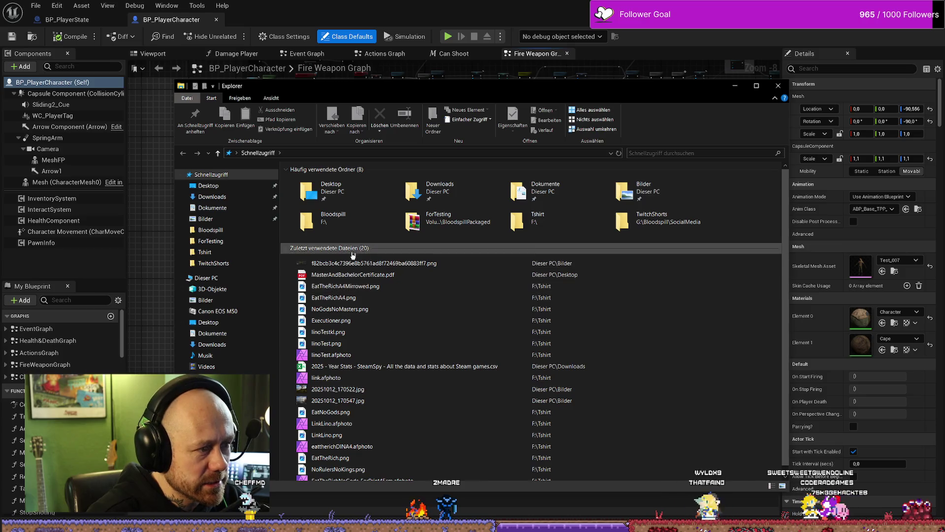
Launch Bloodspill.exe from ForTesting > Windows, then quit the game with Alt+F4
{"action": "double_click", "coordinate": [482, 220]}
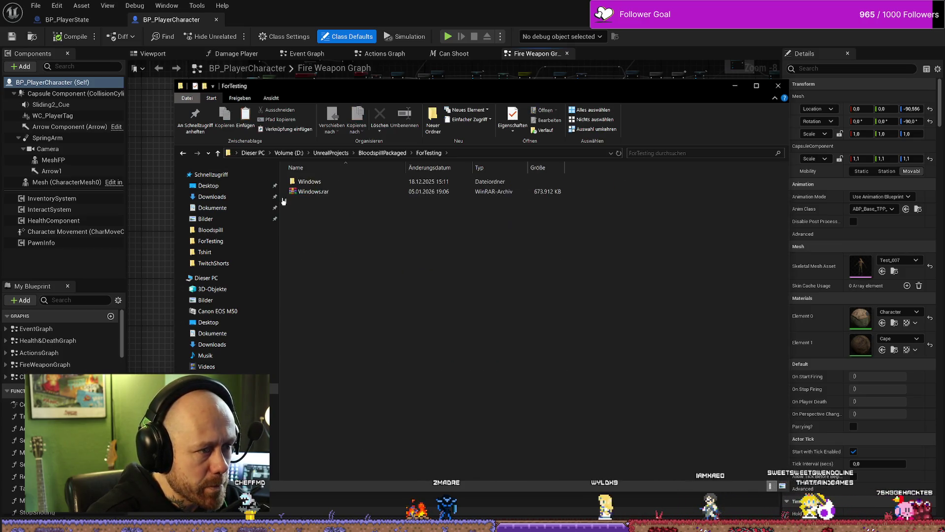
{"action": "double_click", "coordinate": [349, 183]}
{"action": "left_click", "coordinate": [347, 202]}
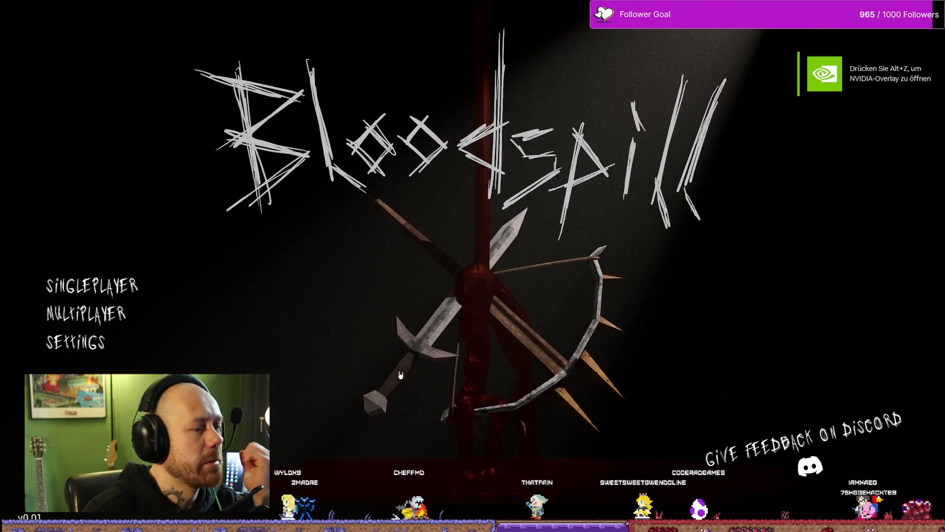
{"action": "key", "text": "alt+F4"}
Close File Explorer and pan the Fire Weapon Graph to the AutoReload and Try Reload sections
{"action": "left_click", "coordinate": [735, 86]}
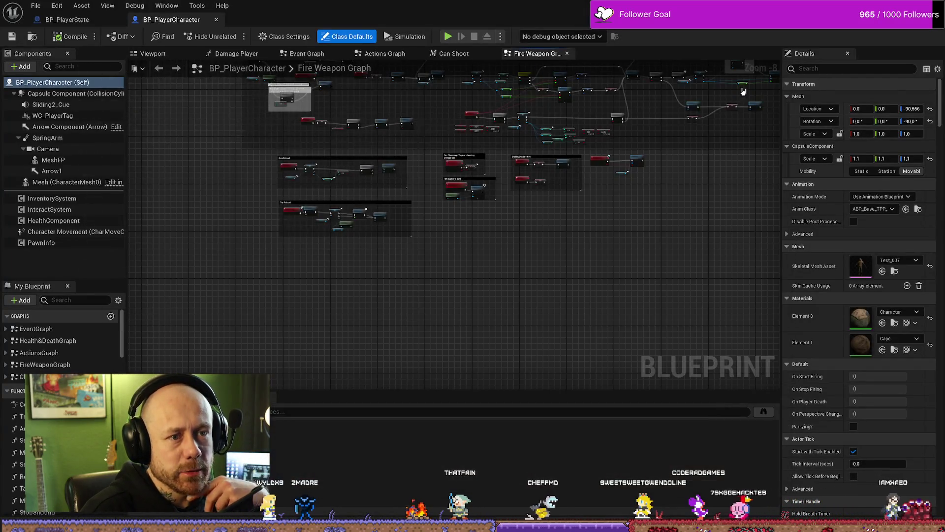
{"action": "scroll", "coordinate": [493, 225], "scroll_direction": "up", "scroll_amount": 4}
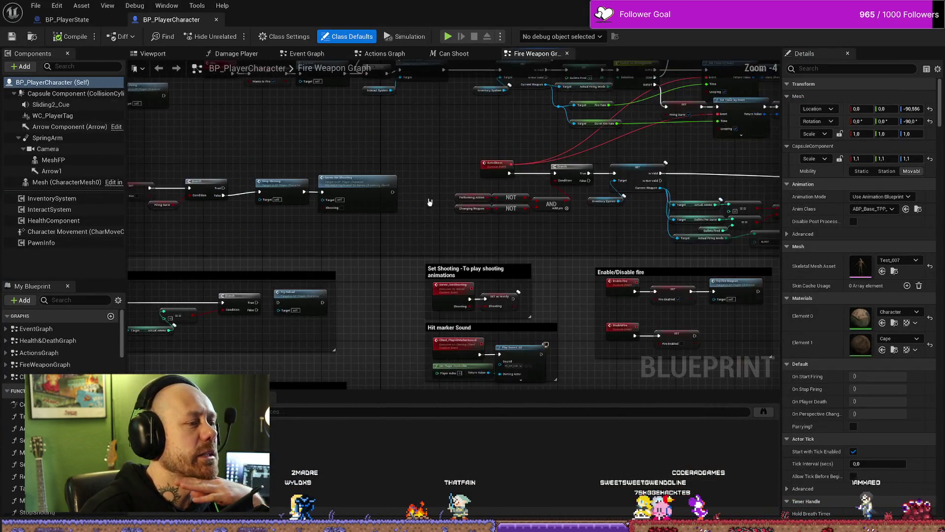
{"action": "scroll", "coordinate": [360, 294], "scroll_direction": "down", "scroll_amount": 1}
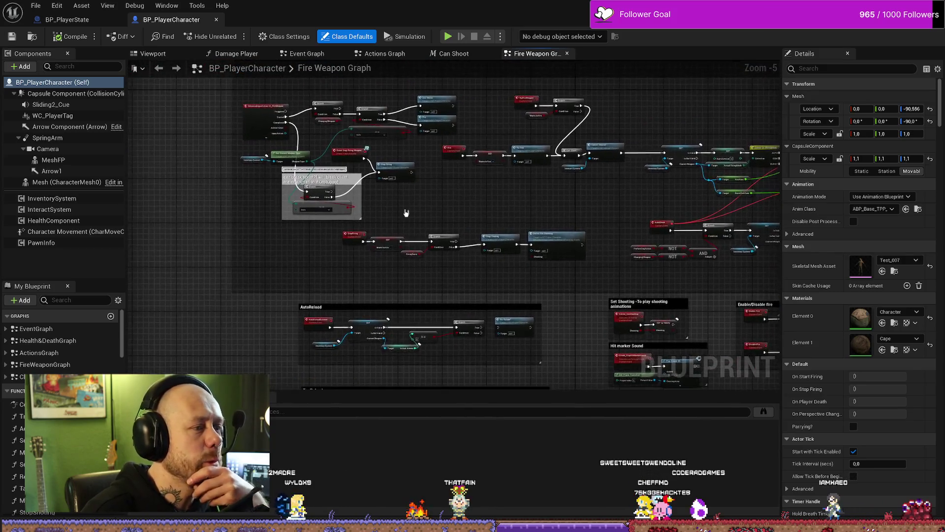
{"action": "left_click_drag", "start_coordinate": [259, 204], "coordinate": [306, 79]}
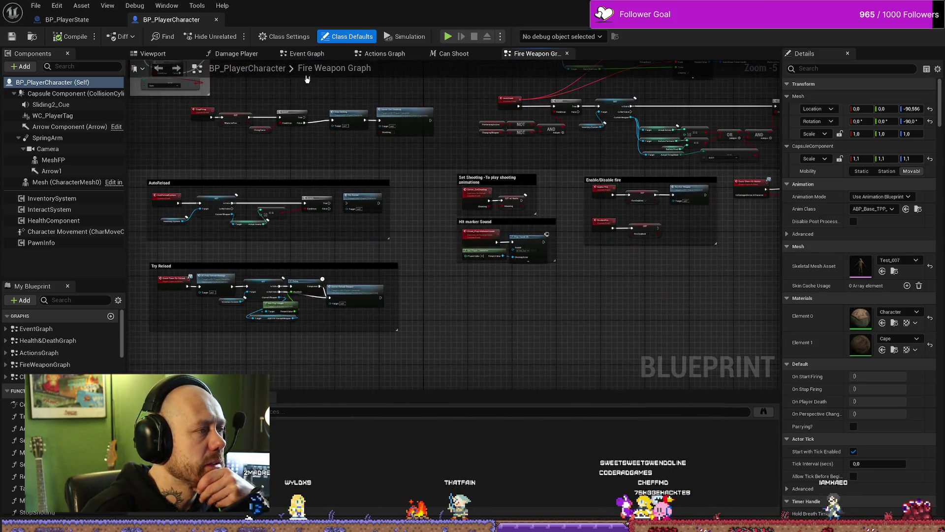
In BP_PlayerState, frame the AddDeath and Add Kill sections and open the PlayerStateInfo component's context menu
{"action": "left_click", "coordinate": [77, 20]}
{"action": "scroll", "coordinate": [392, 153], "scroll_direction": "down", "scroll_amount": 3}
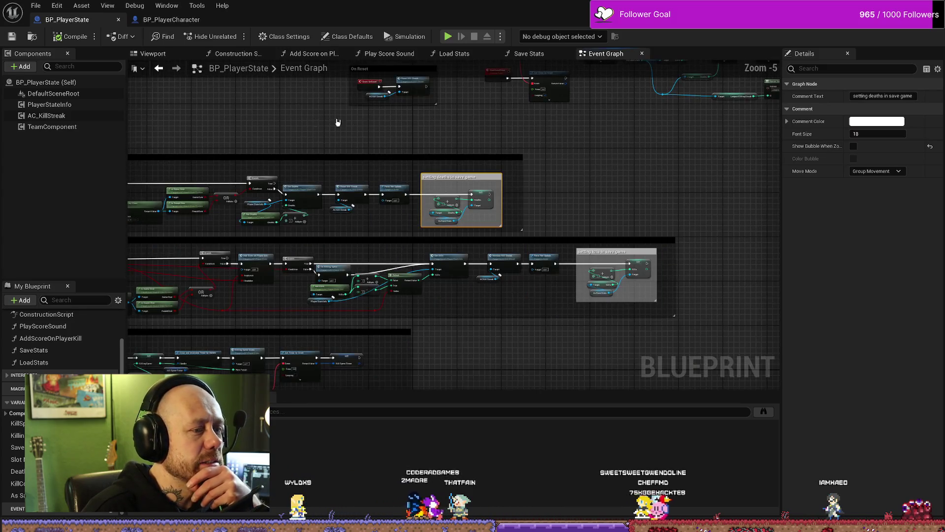
{"action": "left_click_drag", "start_coordinate": [338, 122], "coordinate": [379, 163]}
{"action": "scroll", "coordinate": [384, 158], "scroll_direction": "down", "scroll_amount": 2}
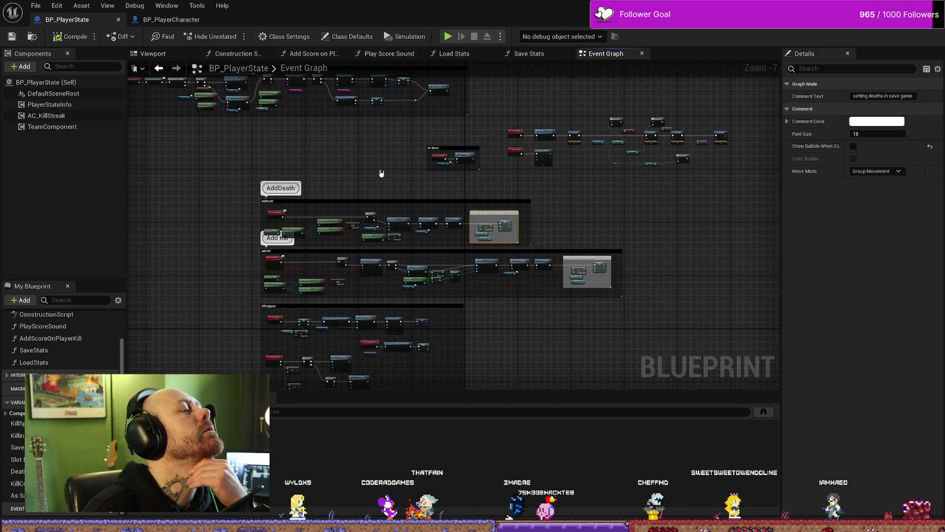
{"action": "left_click", "coordinate": [69, 105]}
{"action": "right_click", "coordinate": [69, 107]}
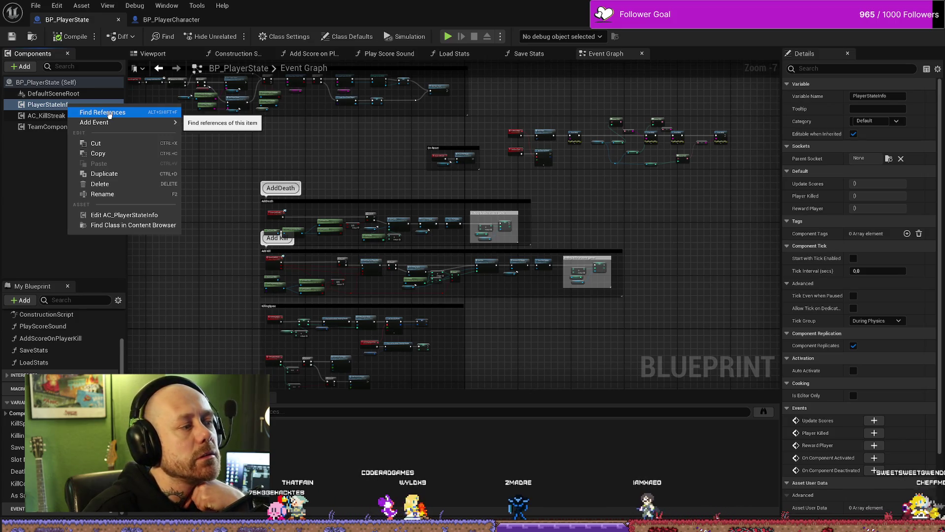
Find references to PlayerStateInfo, recentre the Set Deaths nodes, and close the PortableSSD Explorer window
{"action": "left_click", "coordinate": [118, 214]}
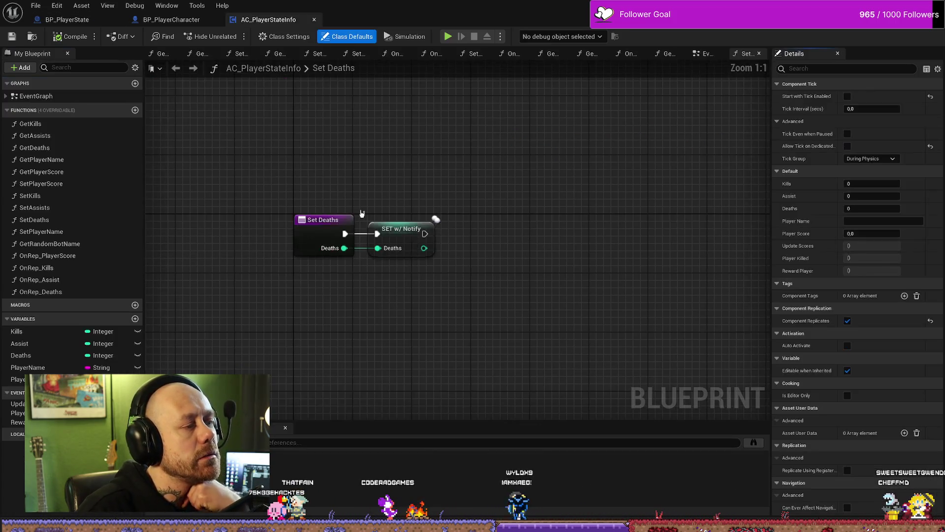
{"action": "left_click_drag", "start_coordinate": [543, 300], "coordinate": [611, 262]}
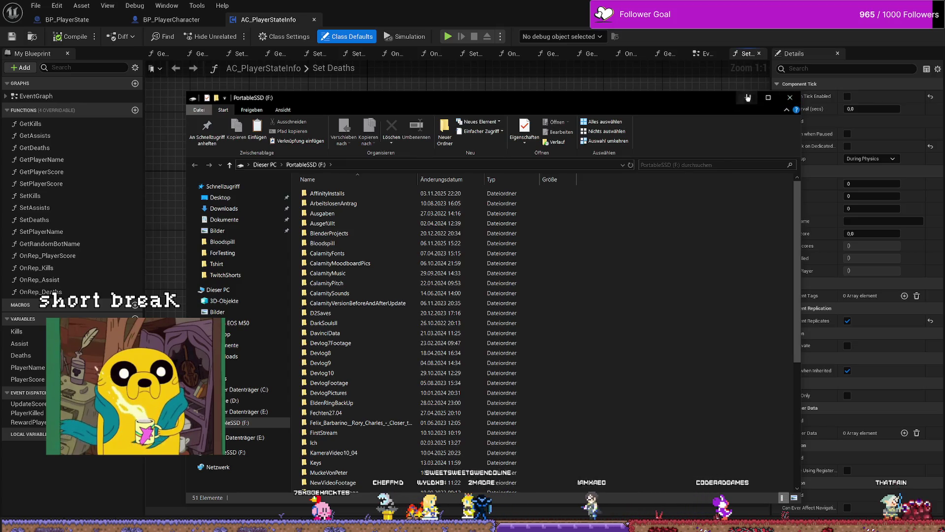
{"action": "left_click", "coordinate": [790, 97]}
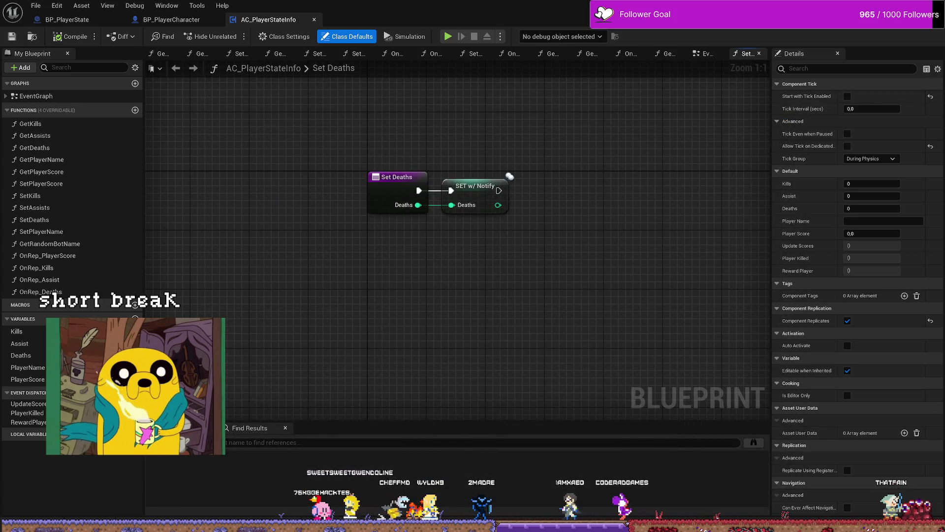
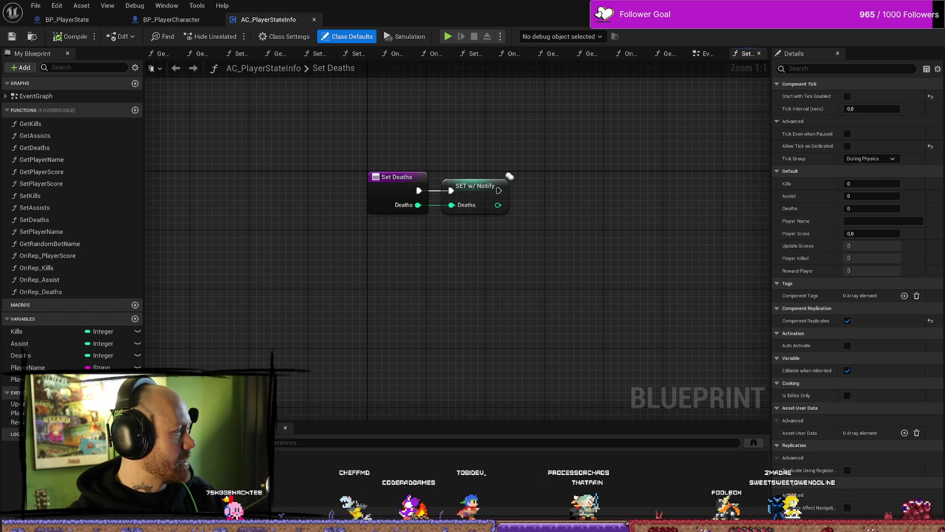
Uncover the editor and open the SetPlayerName and GetDeaths function graphs
{"action": "key", "text": "alt+Tab"}
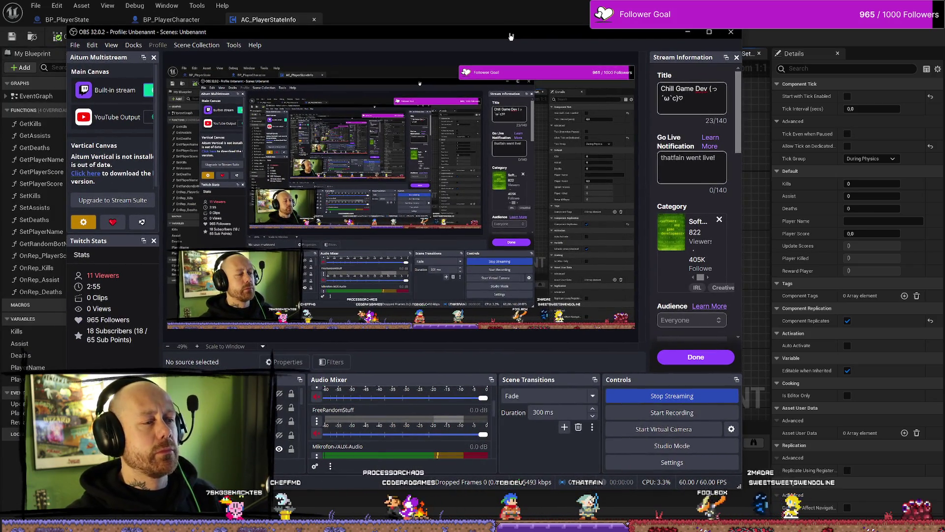
{"action": "left_click_drag", "start_coordinate": [517, 41], "coordinate": [0, 34]}
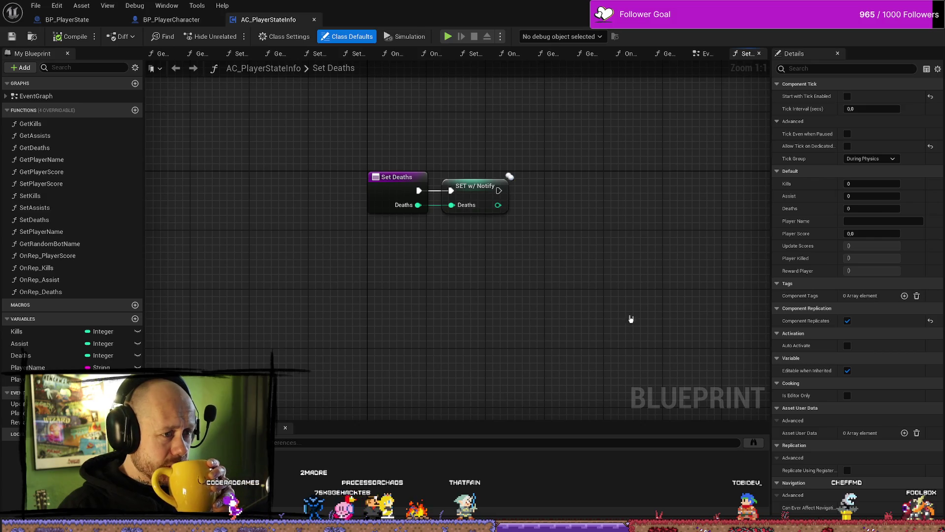
{"action": "scroll", "coordinate": [630, 319], "scroll_direction": "down", "scroll_amount": 5}
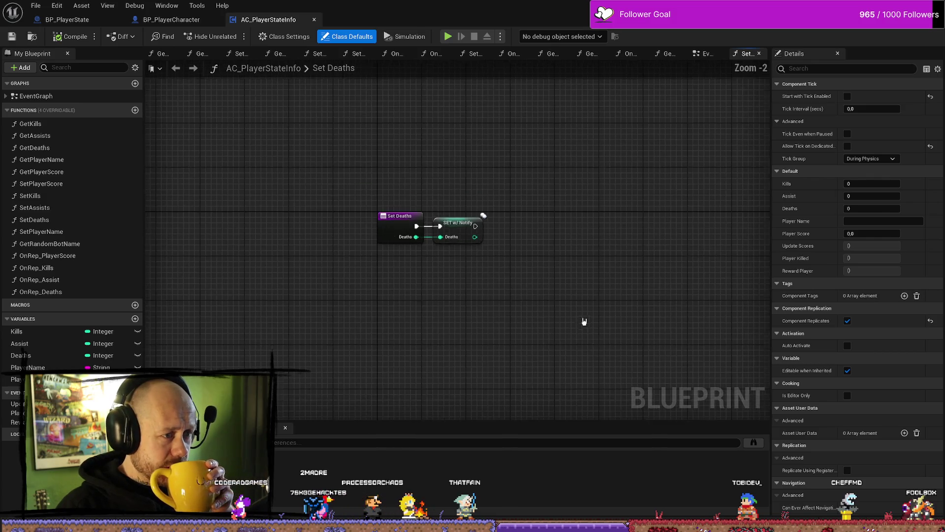
{"action": "left_click", "coordinate": [49, 220]}
{"action": "left_click", "coordinate": [502, 278]}
{"action": "double_click", "coordinate": [79, 232]}
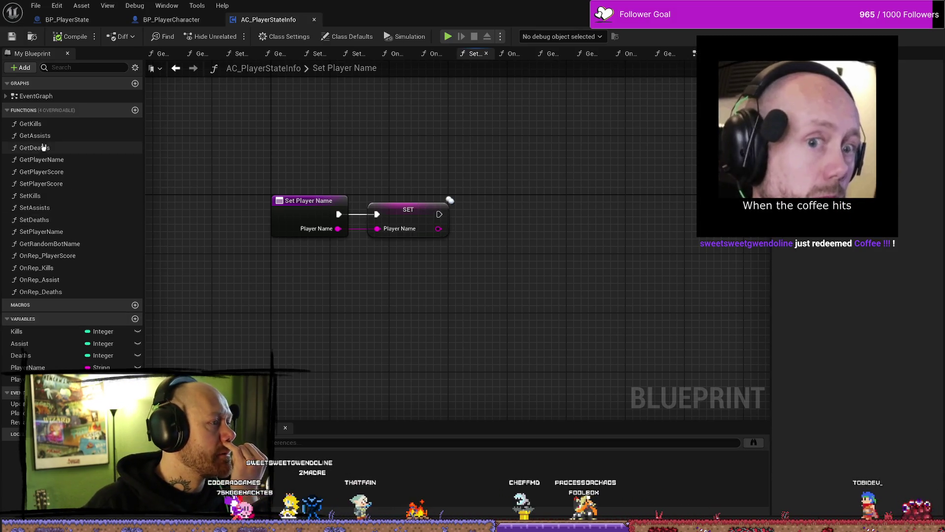
{"action": "double_click", "coordinate": [43, 150]}
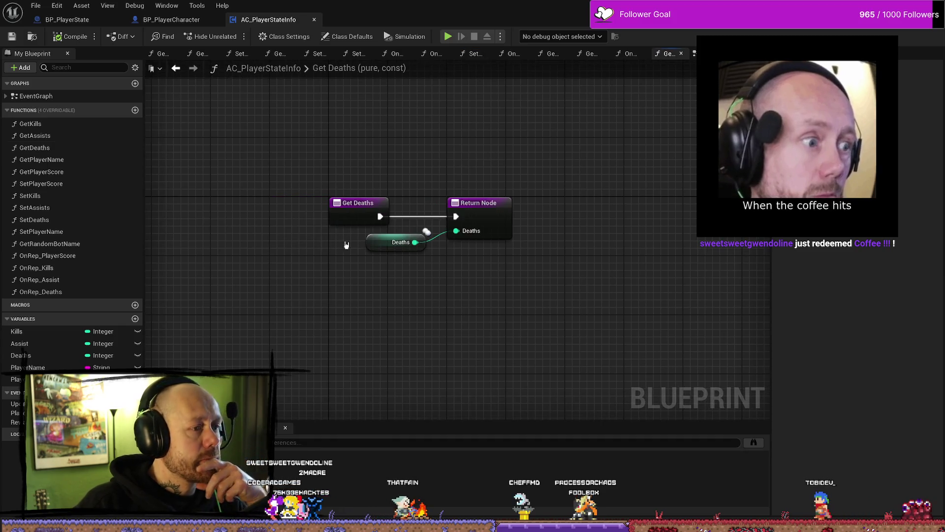
Find all references to the Deaths variable, open the Set Deaths result and expand EventGraph
{"action": "left_click", "coordinate": [381, 249]}
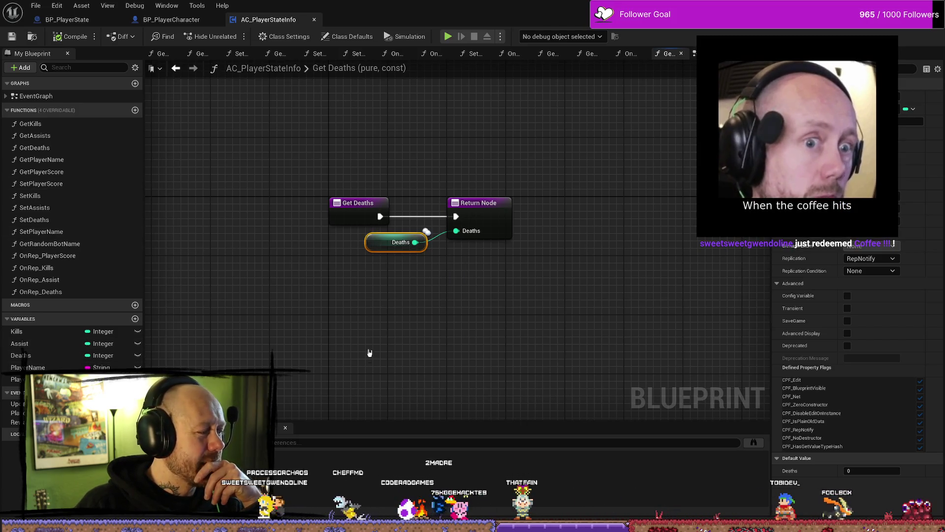
{"action": "right_click", "coordinate": [377, 244]}
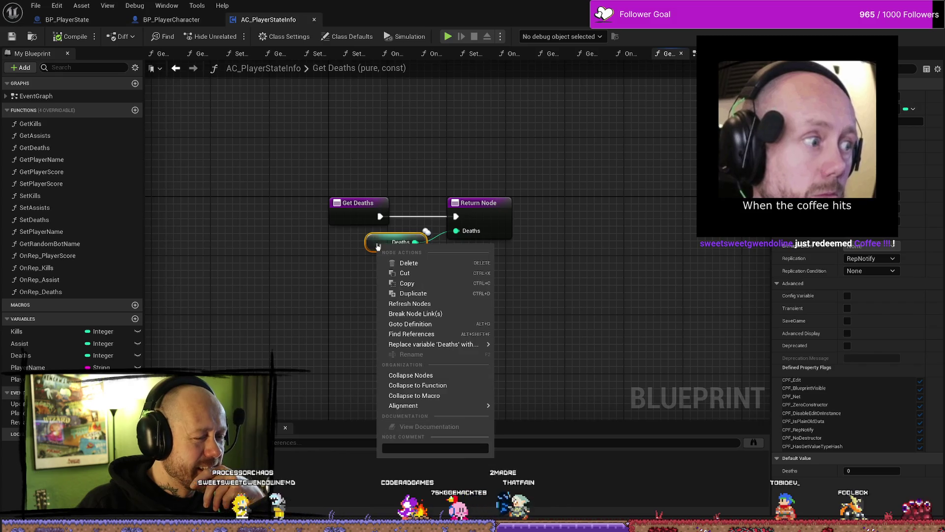
{"action": "left_click", "coordinate": [431, 341]}
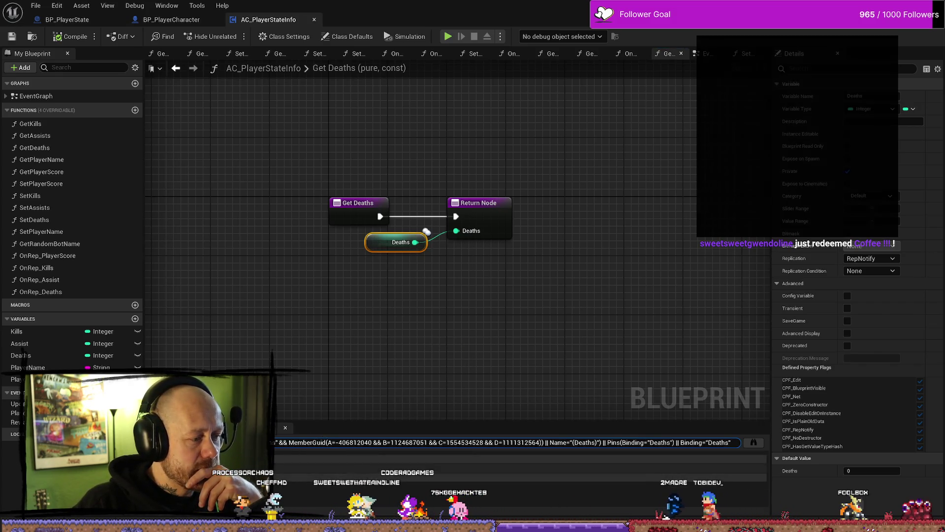
{"action": "left_click", "coordinate": [276, 487]}
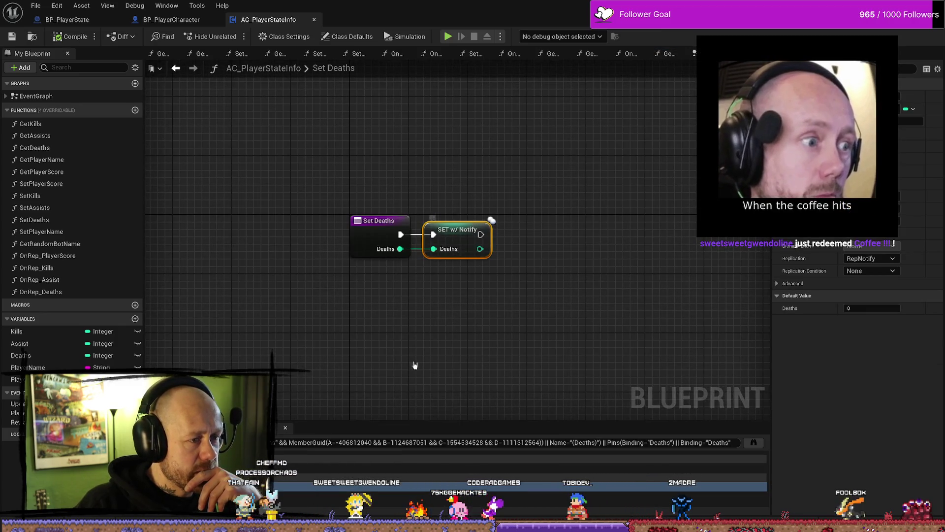
{"action": "left_click", "coordinate": [376, 221]}
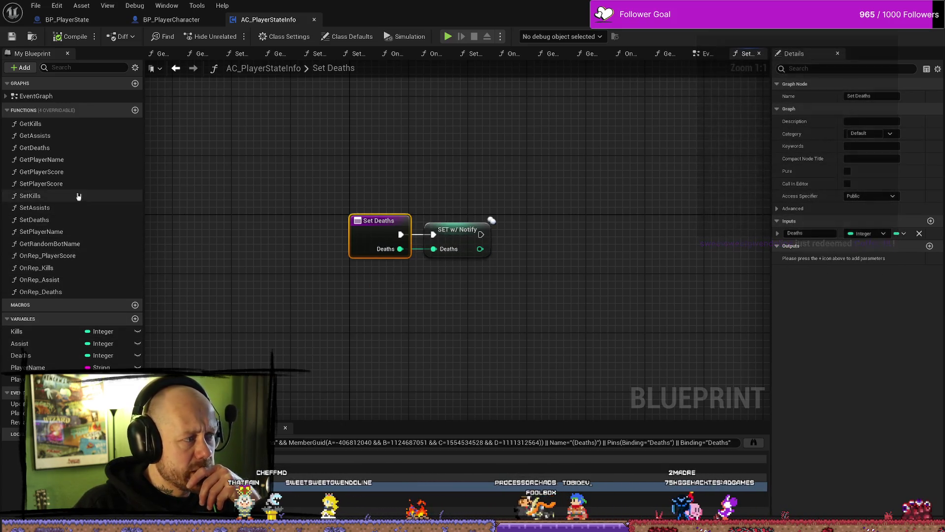
{"action": "left_click", "coordinate": [7, 96]}
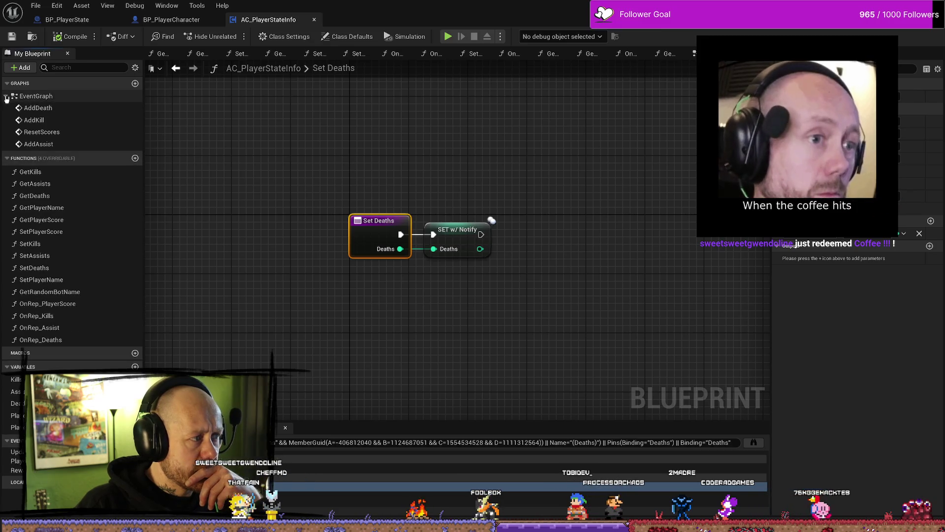
Jump to the AddDeath event and widen the Add Death comment box to the right
{"action": "double_click", "coordinate": [56, 111]}
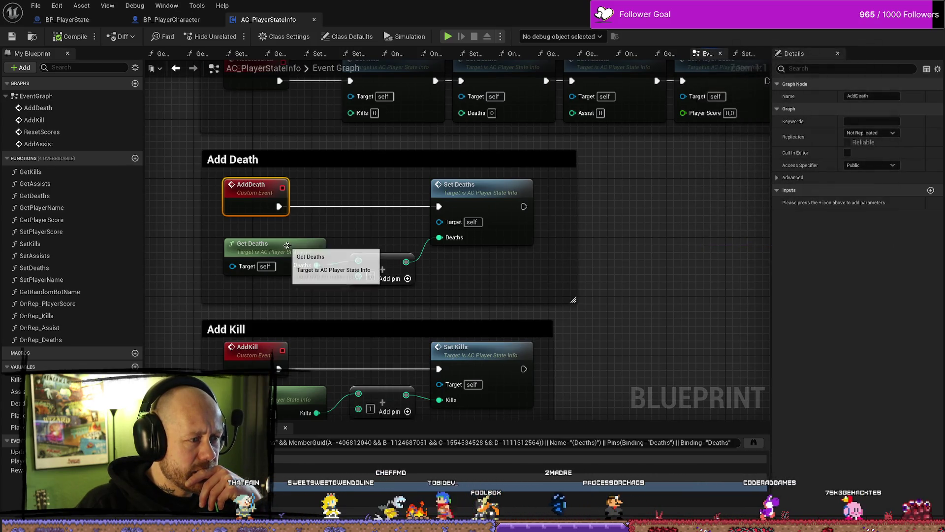
{"action": "scroll", "coordinate": [599, 255], "scroll_direction": "down", "scroll_amount": 8}
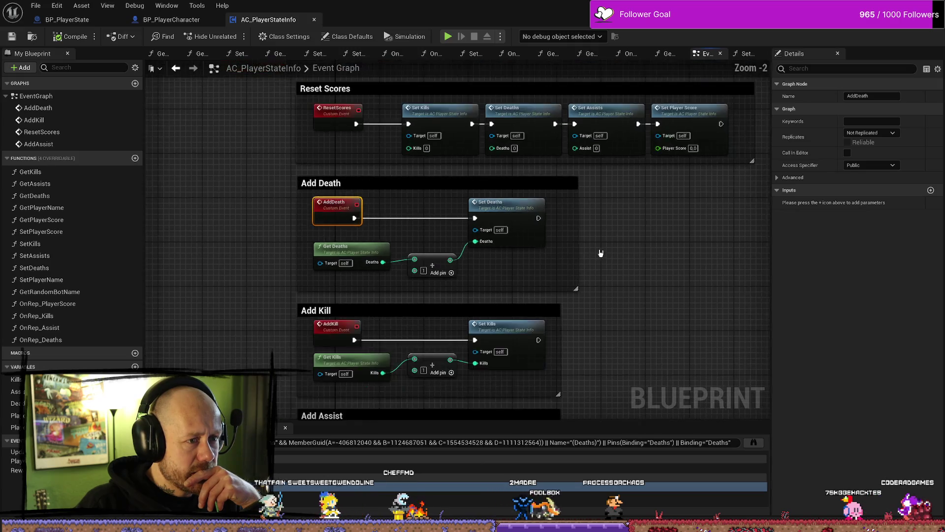
{"action": "scroll", "coordinate": [502, 249], "scroll_direction": "up", "scroll_amount": 5}
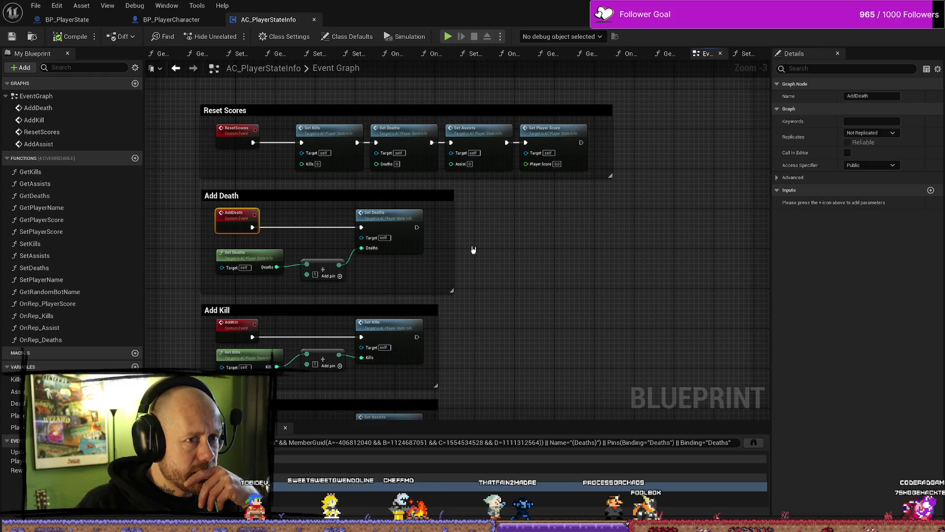
{"action": "left_click_drag", "start_coordinate": [454, 244], "coordinate": [659, 245]}
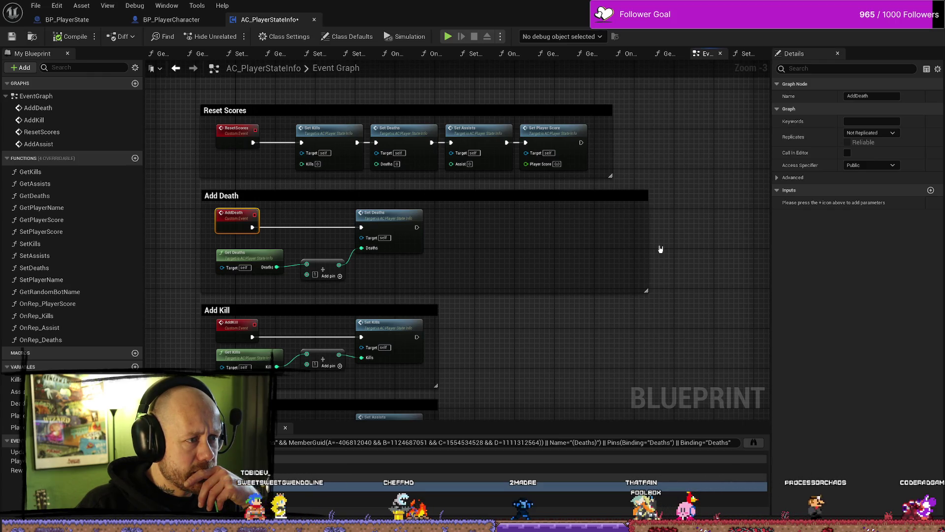
{"action": "left_click_drag", "start_coordinate": [648, 246], "coordinate": [633, 245]}
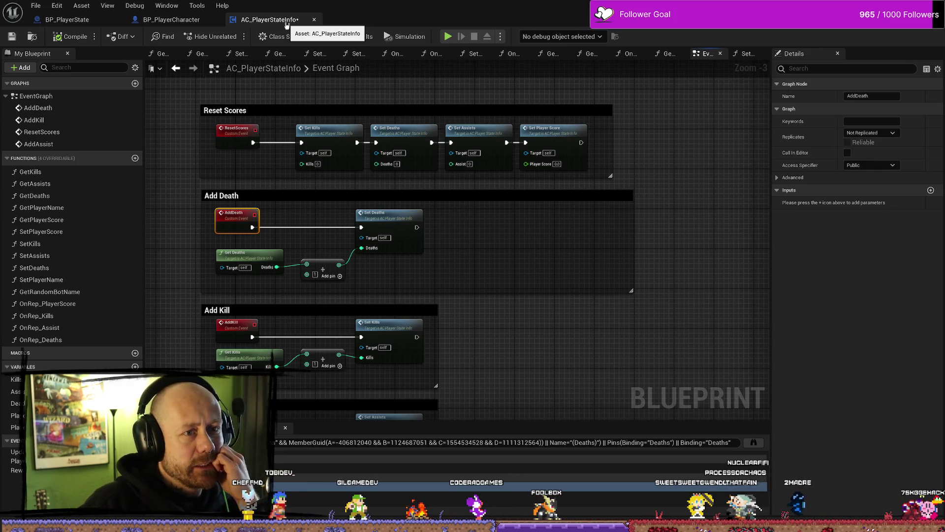
Check the open blueprint tabs, then find references to BP_PlayerState's PlayerStateInfo component
{"action": "left_click", "coordinate": [69, 20]}
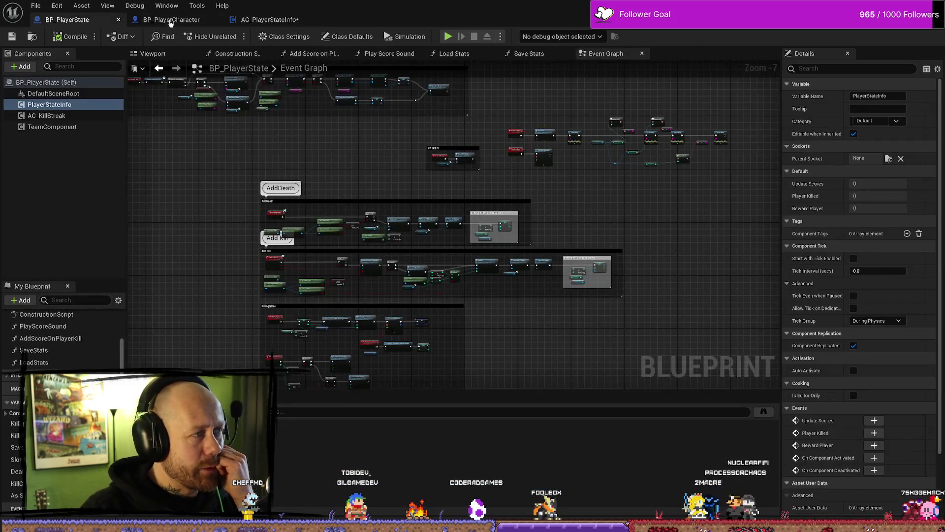
{"action": "left_click", "coordinate": [171, 20]}
{"action": "left_click", "coordinate": [251, 20]}
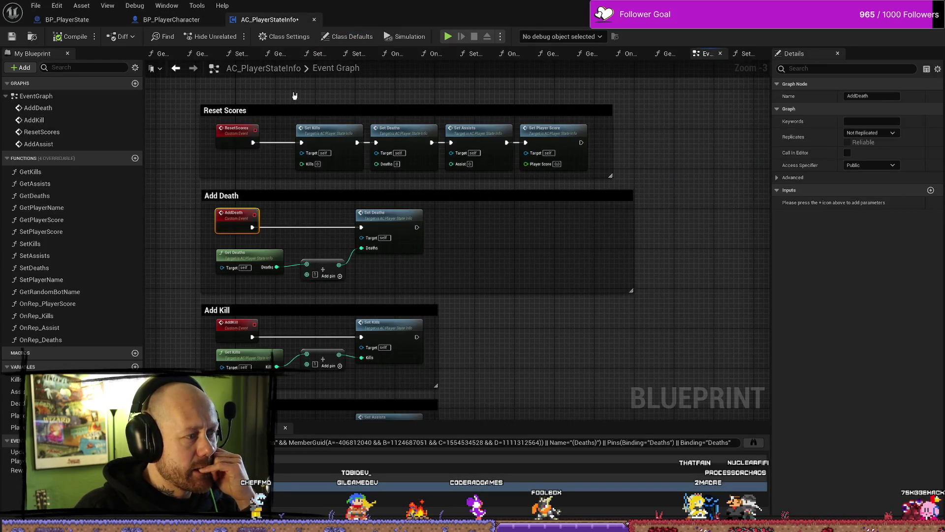
{"action": "right_click", "coordinate": [281, 22]}
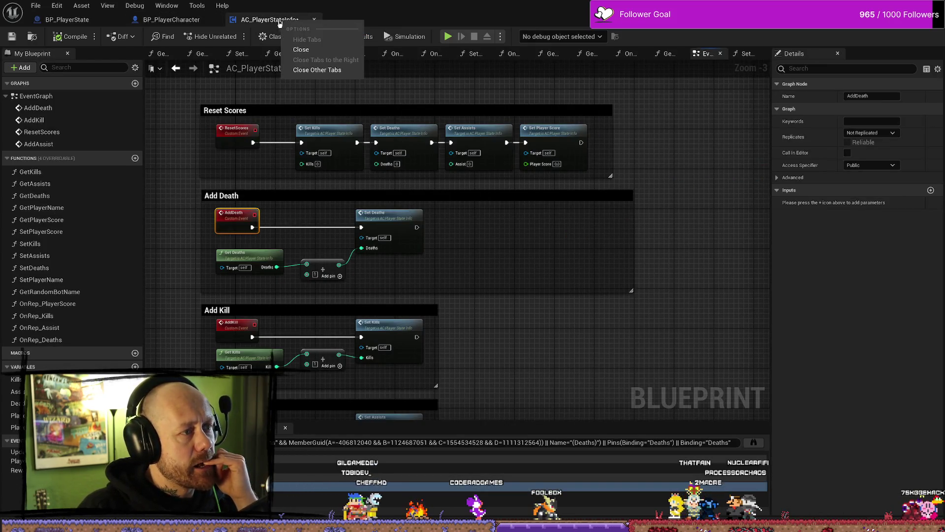
{"action": "left_click", "coordinate": [171, 20]}
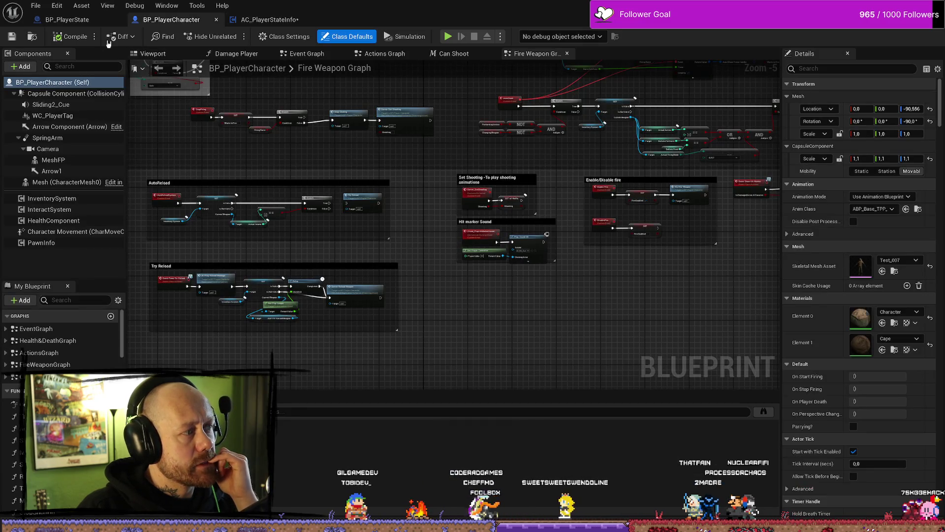
{"action": "left_click", "coordinate": [67, 19]}
{"action": "right_click", "coordinate": [69, 108]}
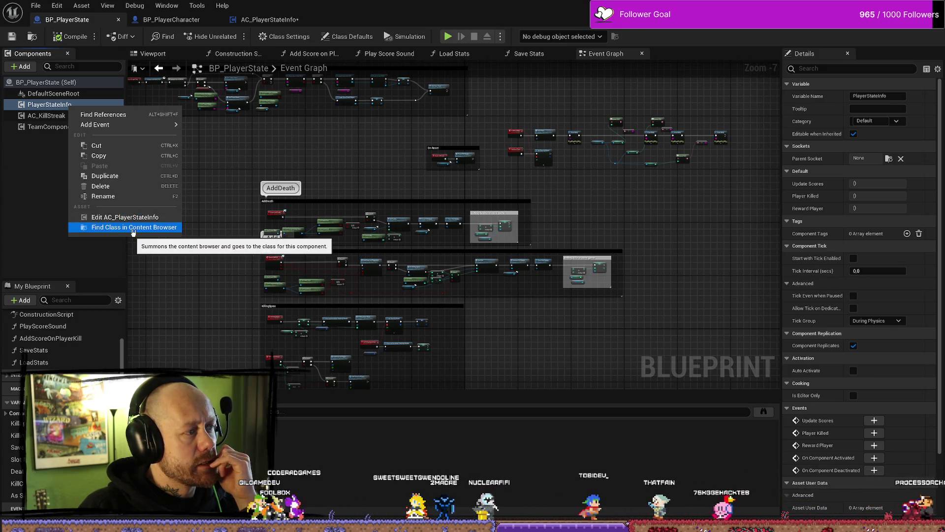
{"action": "left_click", "coordinate": [139, 118]}
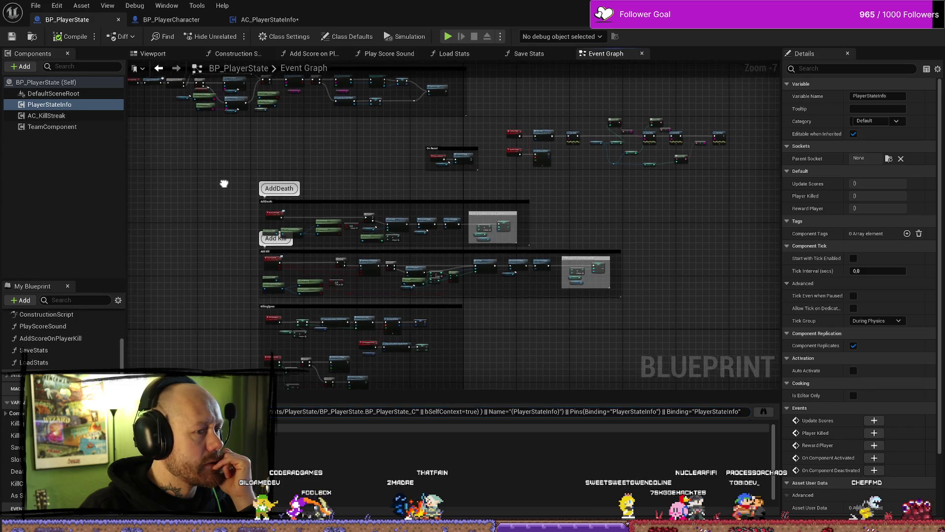
Zoom and pan BP_PlayerState's graph to center the 'setting deaths in save game' section above kills
{"action": "scroll", "coordinate": [449, 181], "scroll_direction": "up", "scroll_amount": 5}
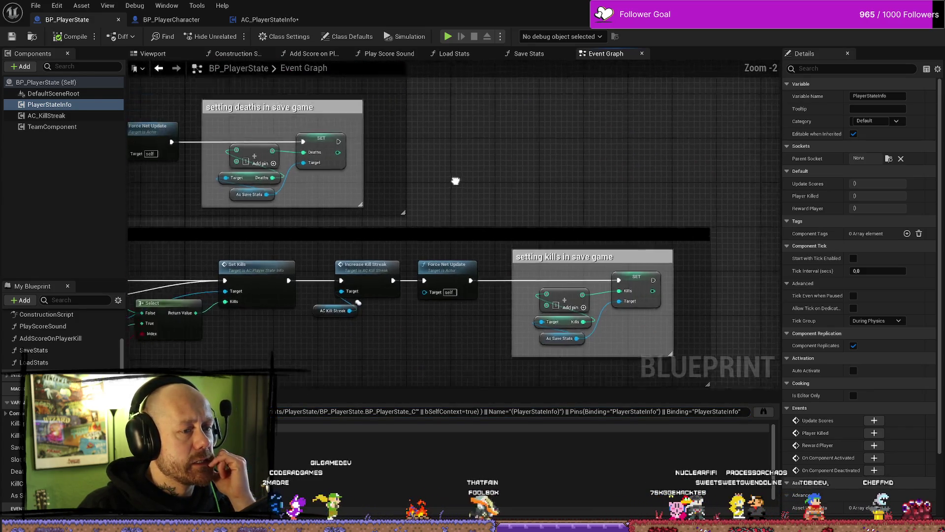
{"action": "mouse_move", "coordinate": [453, 179]}
{"action": "left_mouse_down"}
{"action": "mouse_move", "coordinate": [553, 231]}
{"action": "mouse_move", "coordinate": [582, 222]}
{"action": "left_mouse_up"}
{"action": "left_click", "coordinate": [465, 146]}
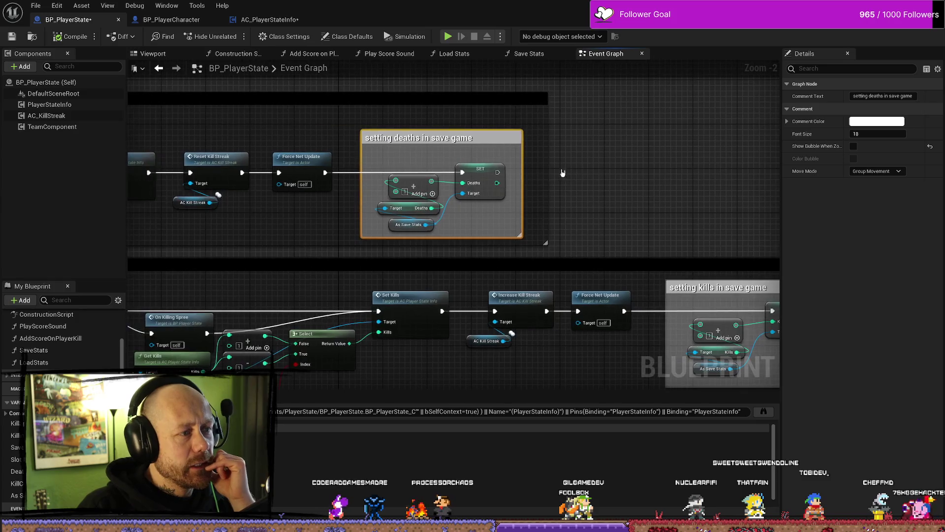
{"action": "scroll", "coordinate": [386, 161], "scroll_direction": "down", "scroll_amount": 8}
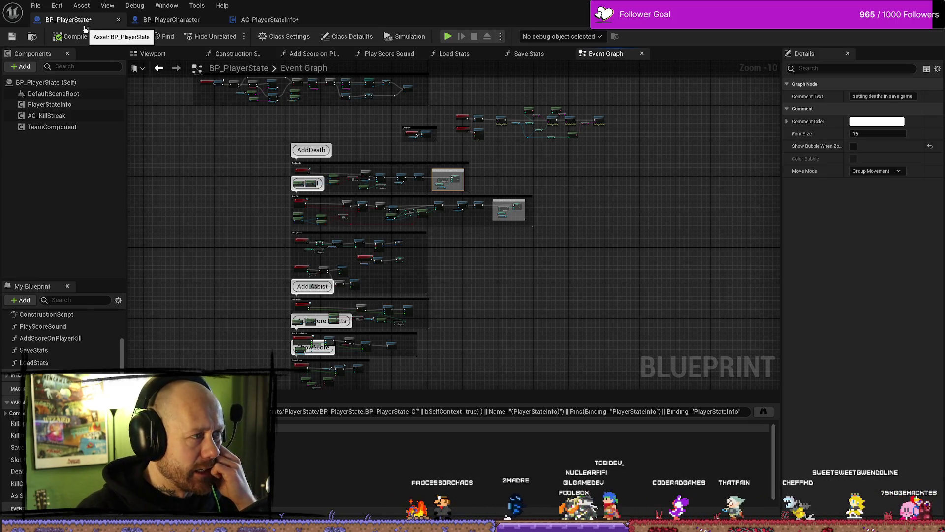
{"action": "scroll", "coordinate": [468, 236], "scroll_direction": "up", "scroll_amount": 6}
{"action": "left_click_drag", "start_coordinate": [431, 159], "coordinate": [500, 279]}
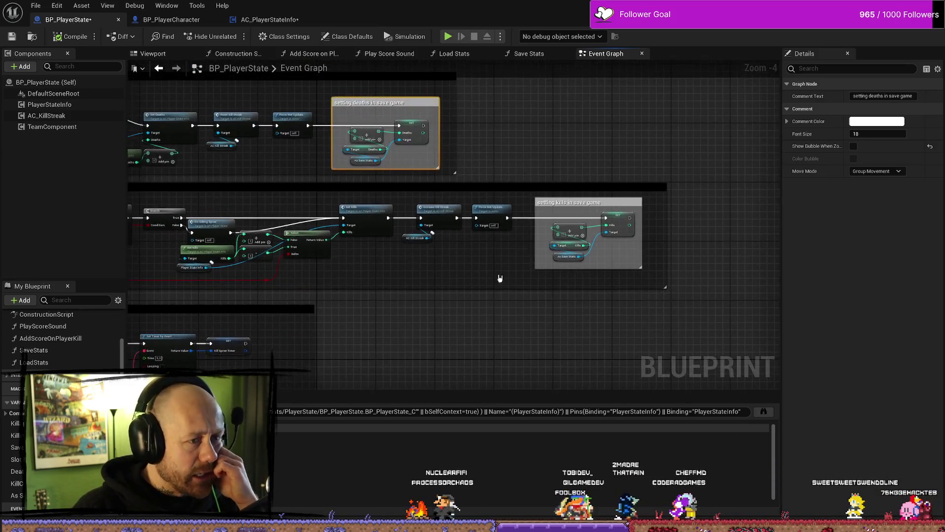
{"action": "left_click_drag", "start_coordinate": [453, 127], "coordinate": [529, 157]}
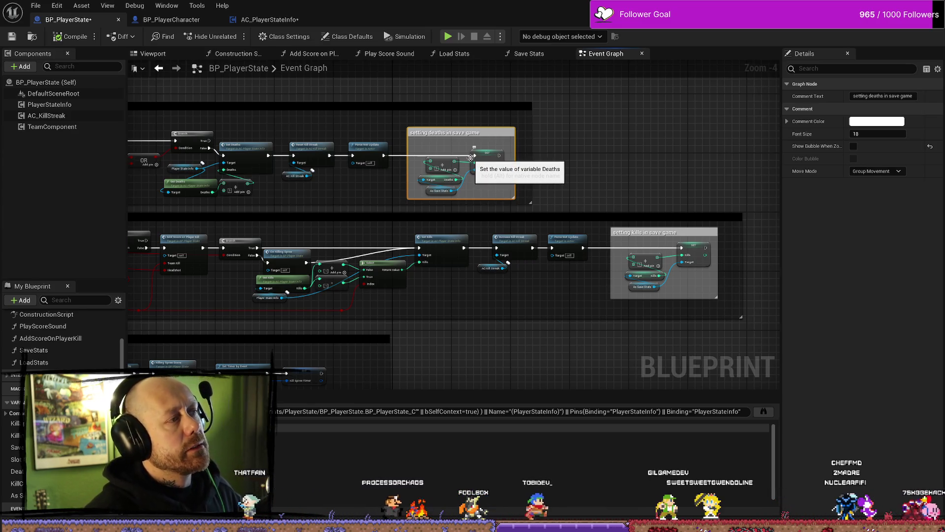
{"action": "left_click_drag", "start_coordinate": [621, 123], "coordinate": [620, 167]}
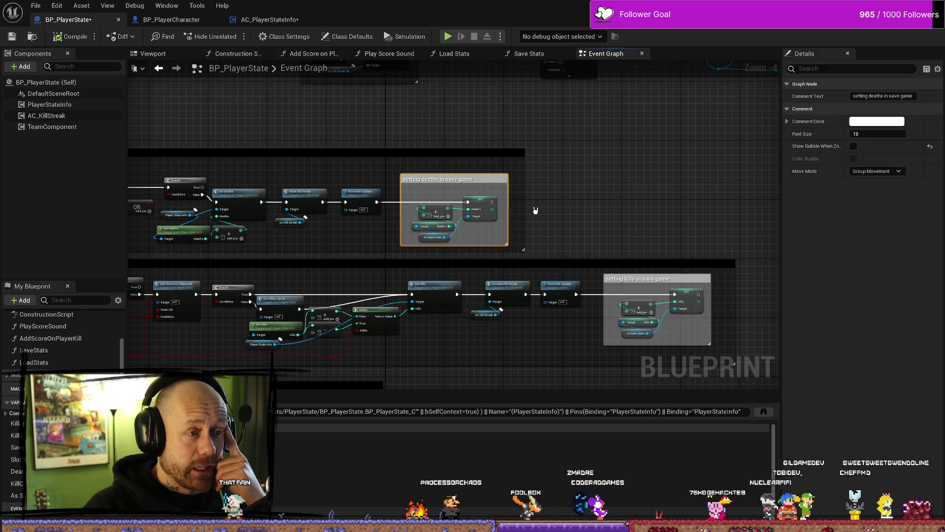
{"action": "scroll", "coordinate": [536, 210], "scroll_direction": "up", "scroll_amount": 3}
Select the Add node and move the SET Deaths node up a few pixels
{"action": "left_click", "coordinate": [360, 213]}
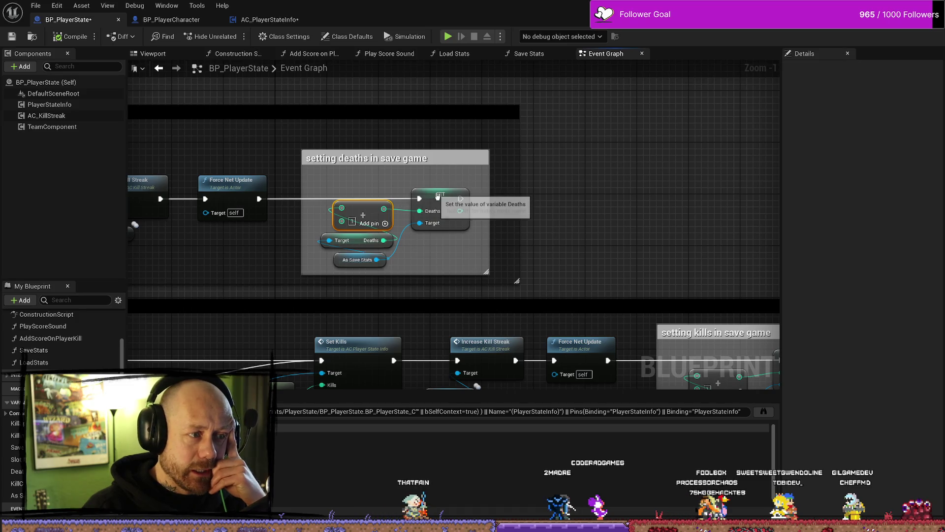
{"action": "left_click_drag", "start_coordinate": [436, 198], "coordinate": [436, 192]}
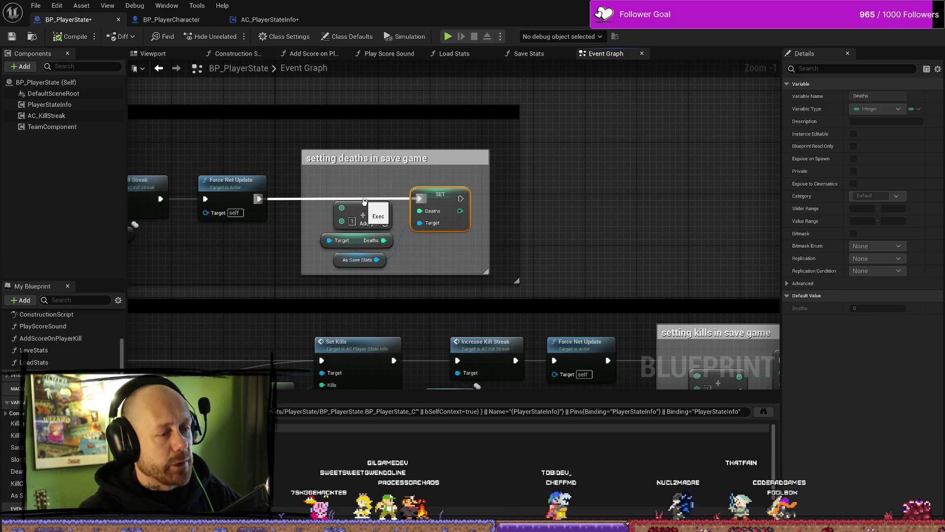
{"action": "scroll", "coordinate": [585, 212], "scroll_direction": "down", "scroll_amount": 5}
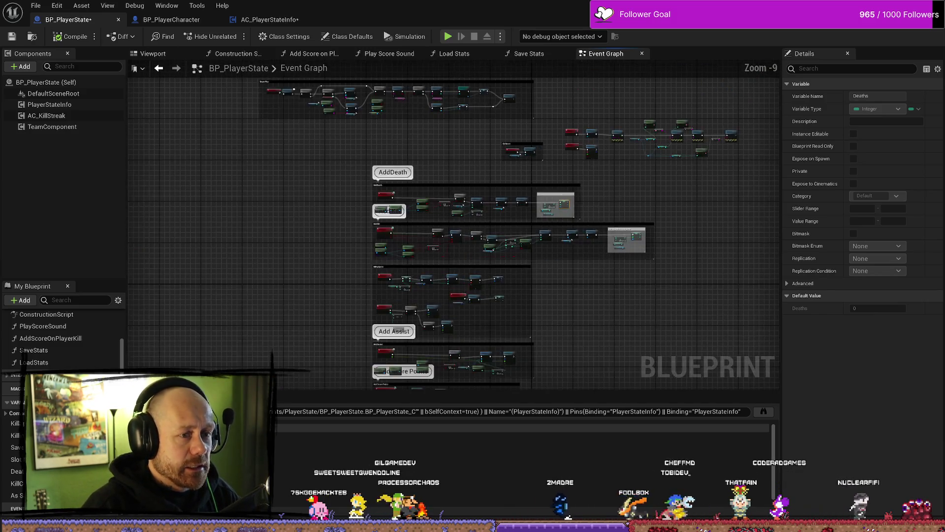
{"action": "scroll", "coordinate": [427, 227], "scroll_direction": "up", "scroll_amount": 3}
{"action": "scroll", "coordinate": [403, 228], "scroll_direction": "down", "scroll_amount": 2}
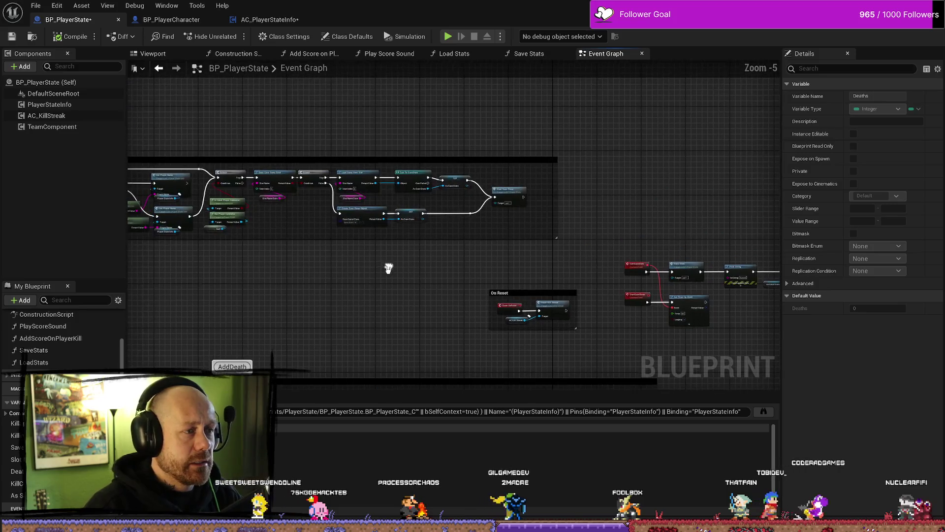
{"action": "mouse_move", "coordinate": [682, 235]}
{"action": "left_mouse_down"}
{"action": "mouse_move", "coordinate": [511, 192]}
{"action": "mouse_move", "coordinate": [390, 194]}
{"action": "mouse_move", "coordinate": [473, 197]}
{"action": "left_mouse_up"}
{"action": "scroll", "coordinate": [412, 208], "scroll_direction": "up", "scroll_amount": 5}
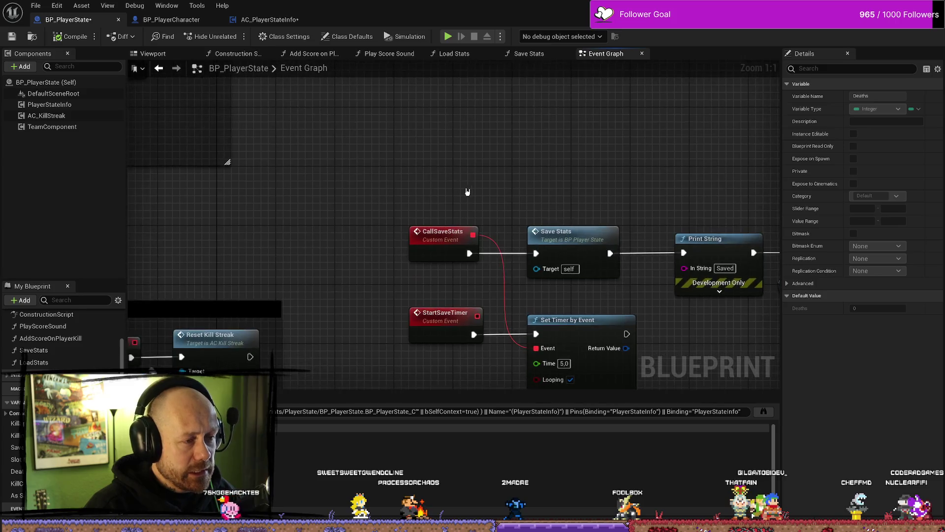
{"action": "scroll", "coordinate": [310, 190], "scroll_direction": "down", "scroll_amount": 4}
{"action": "left_click_drag", "start_coordinate": [310, 190], "coordinate": [541, 199]}
{"action": "scroll", "coordinate": [459, 253], "scroll_direction": "down", "scroll_amount": 2}
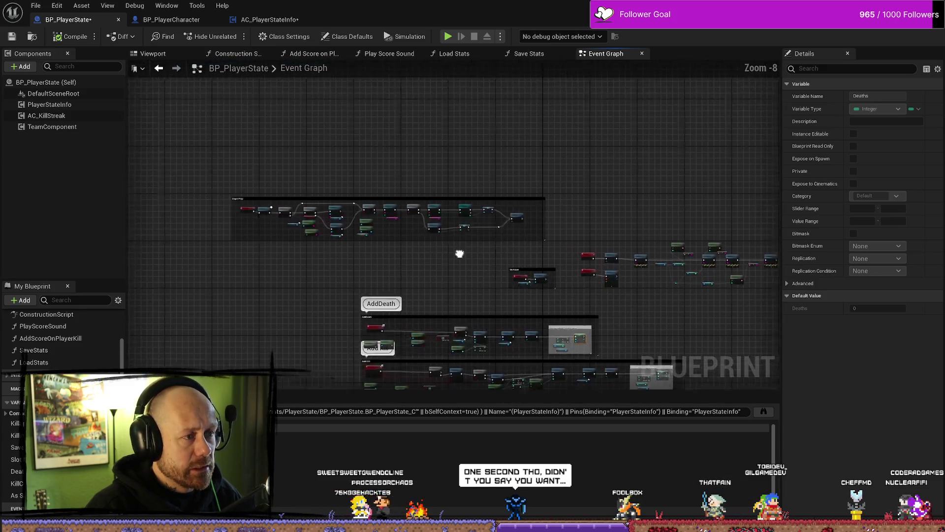
{"action": "scroll", "coordinate": [363, 217], "scroll_direction": "up", "scroll_amount": 2}
{"action": "mouse_move", "coordinate": [362, 218]}
{"action": "left_mouse_down"}
{"action": "mouse_move", "coordinate": [490, 261]}
{"action": "mouse_move", "coordinate": [656, 270]}
{"action": "left_mouse_up"}
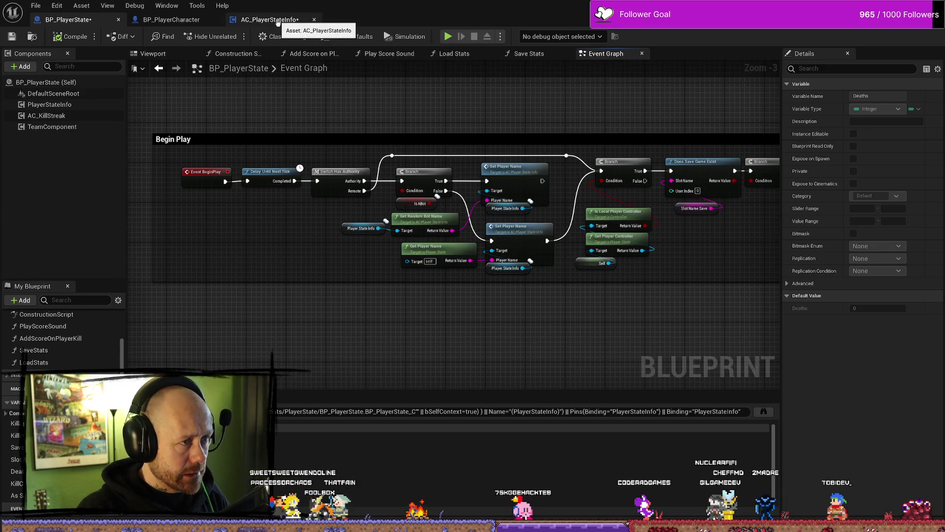
Scroll AC_PlayerStateInfo's Event Graph to review the Add Death, Add Kill and Add Assist groups
{"action": "left_click", "coordinate": [276, 20]}
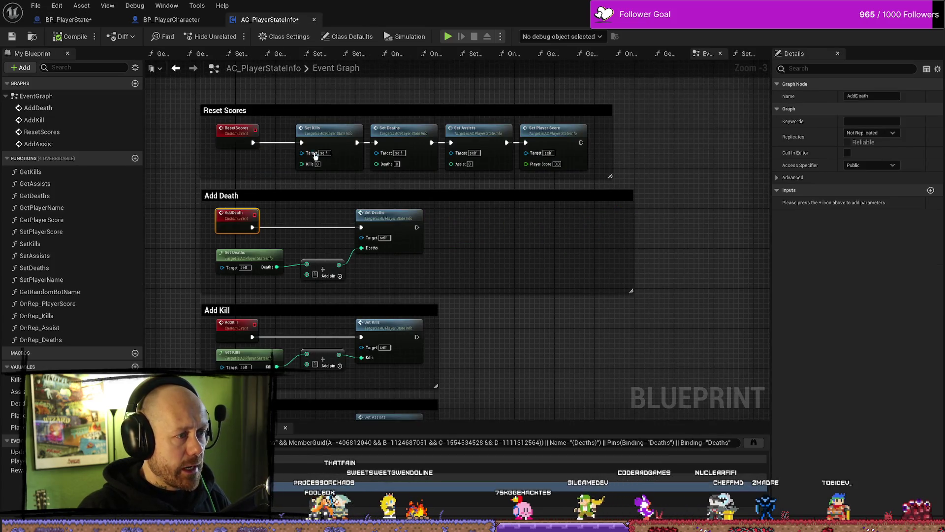
{"action": "left_click", "coordinate": [529, 234]}
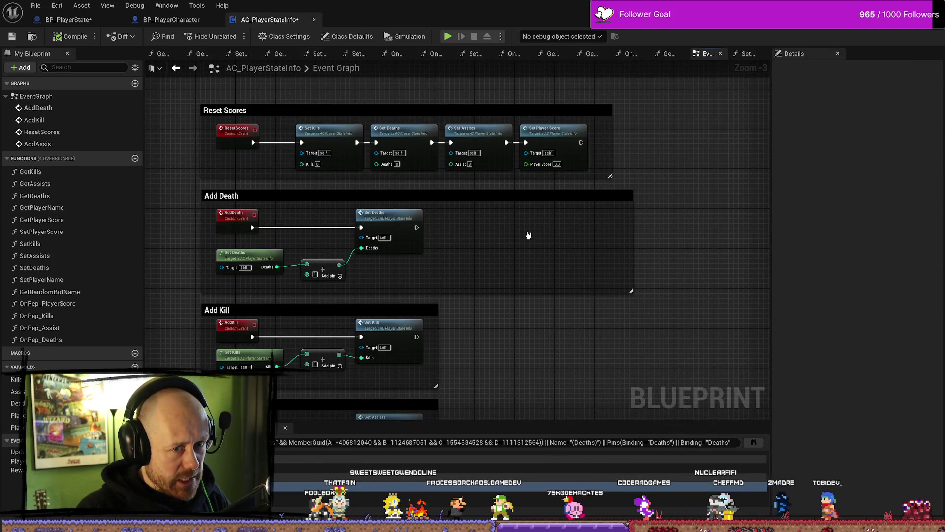
{"action": "scroll", "coordinate": [551, 266], "scroll_direction": "down", "scroll_amount": 3}
{"action": "scroll", "coordinate": [425, 290], "scroll_direction": "up", "scroll_amount": 3}
{"action": "left_click_drag", "start_coordinate": [425, 290], "coordinate": [559, 275]}
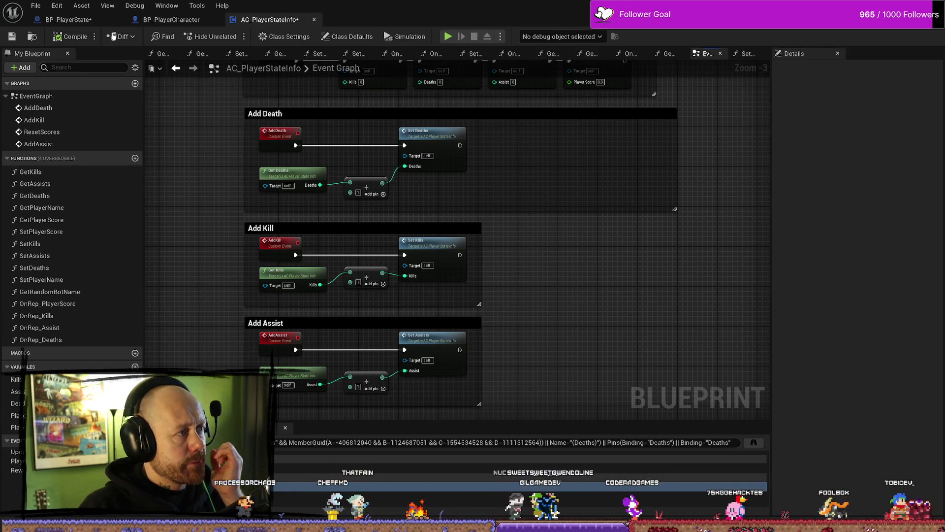
Switch to BP_PlayerCharacter and frame its Fire & RECOIL SYSTEM group in the Fire Weapon Graph
{"action": "left_click", "coordinate": [171, 19]}
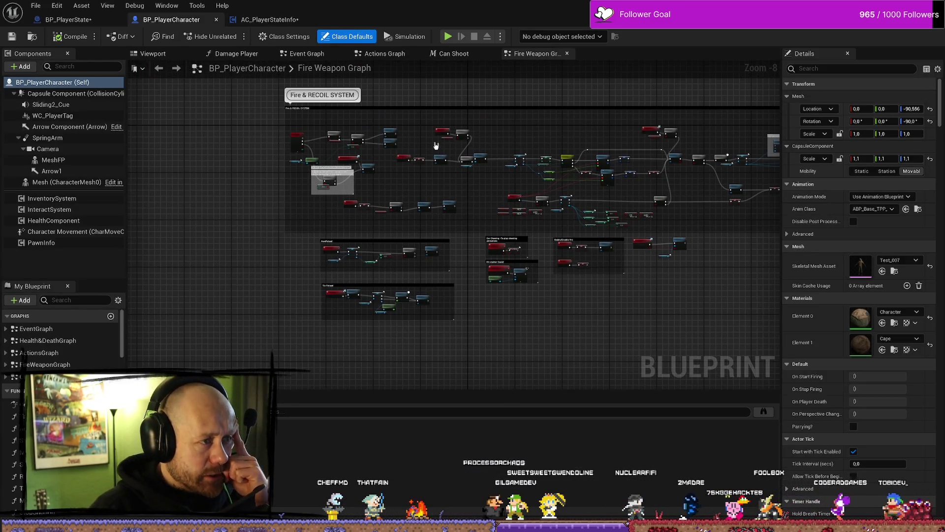
{"action": "left_click_drag", "start_coordinate": [520, 311], "coordinate": [427, 157]}
{"action": "scroll", "coordinate": [418, 152], "scroll_direction": "up", "scroll_amount": 3}
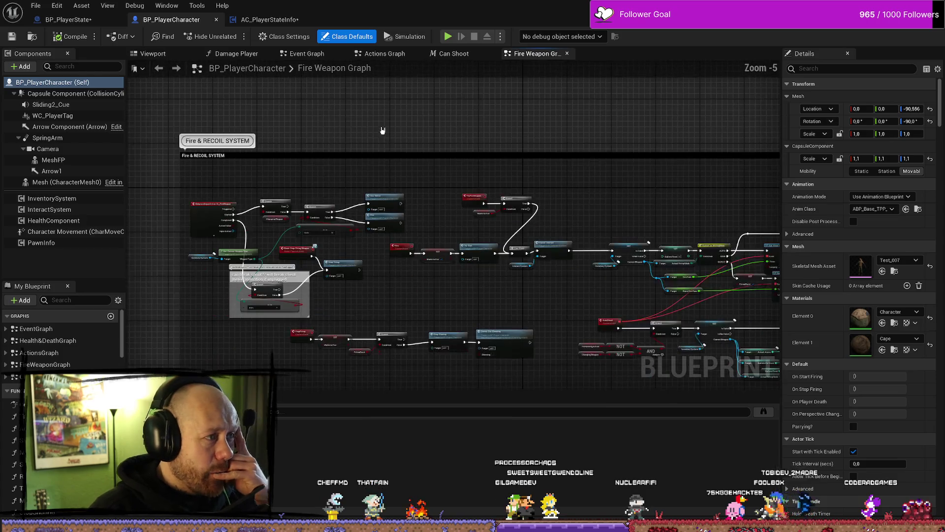
{"action": "left_click_drag", "start_coordinate": [326, 135], "coordinate": [318, 118]}
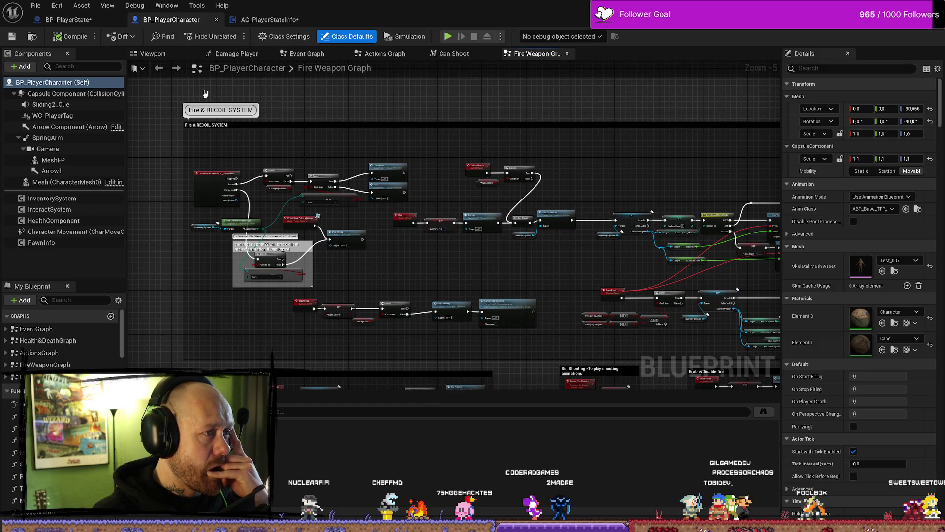
{"action": "scroll", "coordinate": [163, 104], "scroll_direction": "down", "scroll_amount": 2}
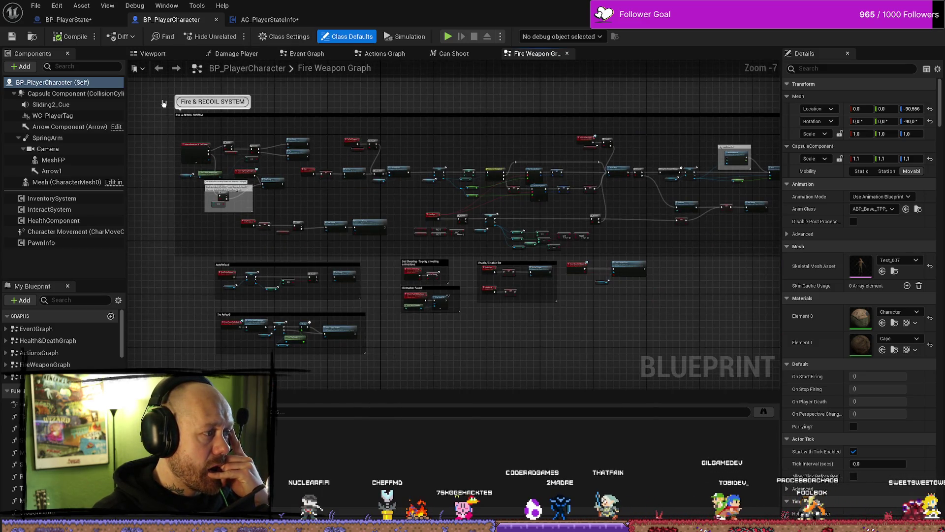
{"action": "scroll", "coordinate": [163, 103], "scroll_direction": "up", "scroll_amount": 1}
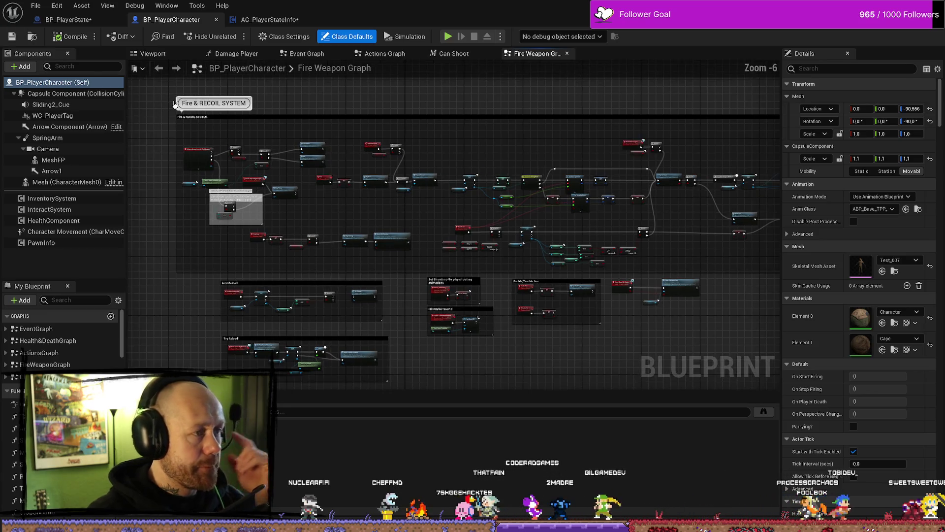
{"action": "key", "text": "ctrl+space"}
Replace the Content Drawer search with 'player' to list the FPS player assets
{"action": "left_click", "coordinate": [378, 333]}
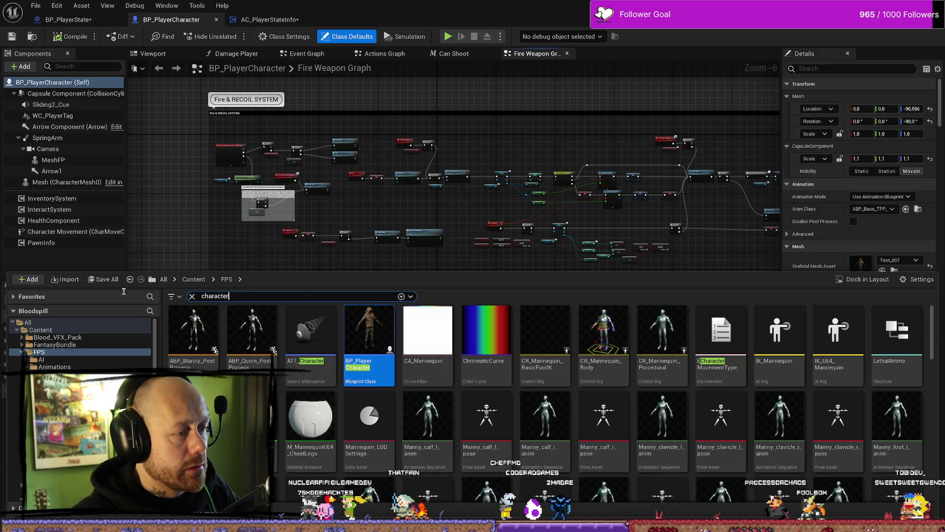
{"action": "left_click", "coordinate": [310, 295]}
{"action": "type", "text": "player"}
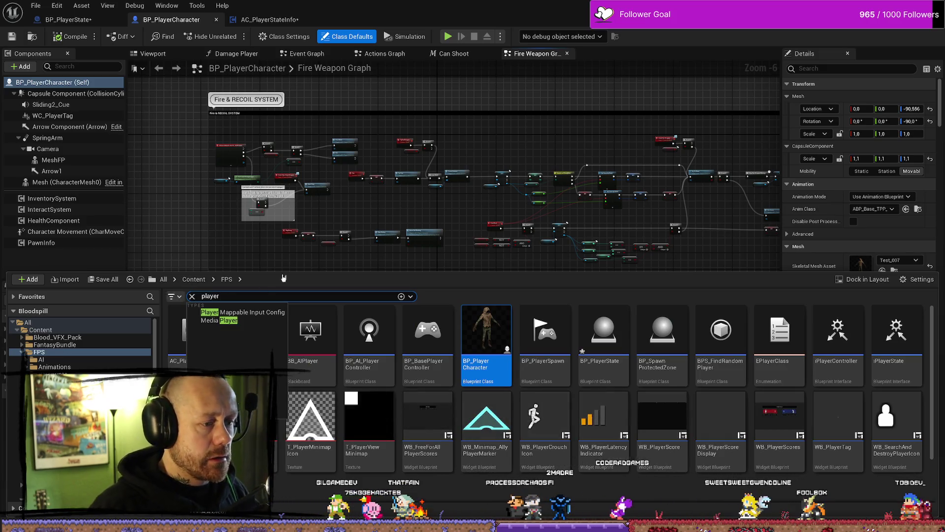
{"action": "left_click", "coordinate": [552, 339]}
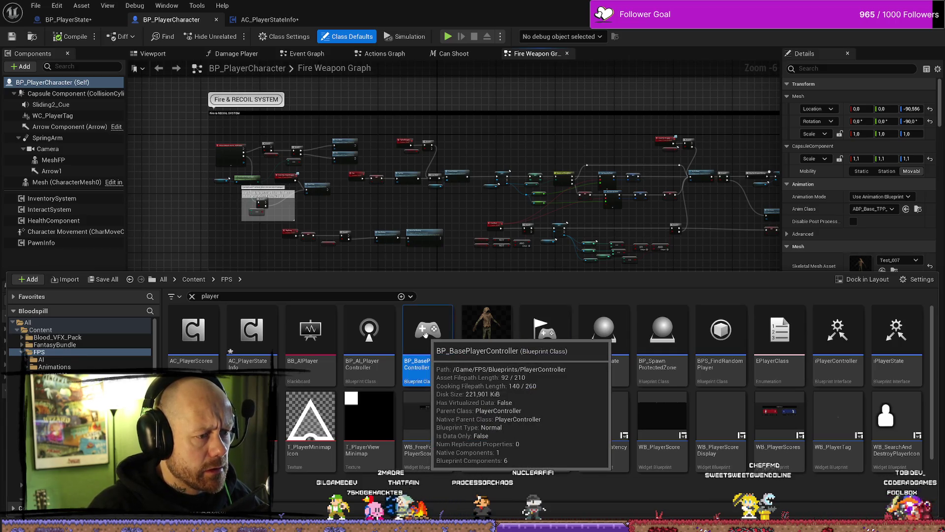
Open BP_BasePlayerController and pan its Event Graph from the Begin Play nodes to the End Play section
{"action": "double_click", "coordinate": [425, 337]}
{"action": "scroll", "coordinate": [578, 308], "scroll_direction": "down", "scroll_amount": 9}
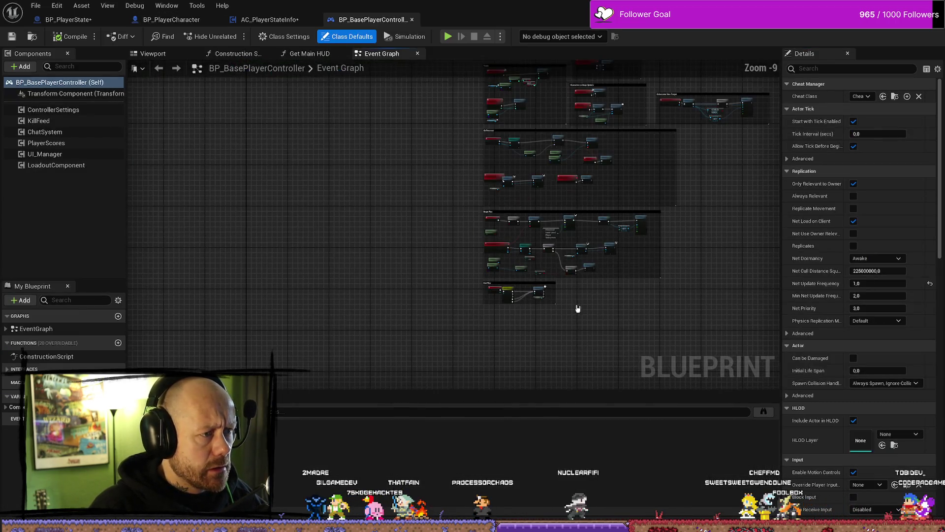
{"action": "scroll", "coordinate": [568, 224], "scroll_direction": "up", "scroll_amount": 7}
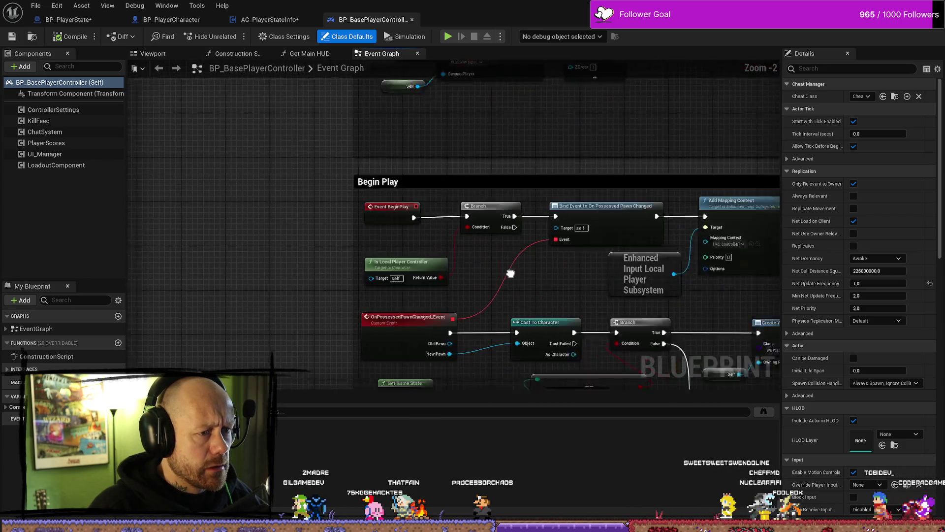
{"action": "left_click_drag", "start_coordinate": [429, 245], "coordinate": [306, 233]}
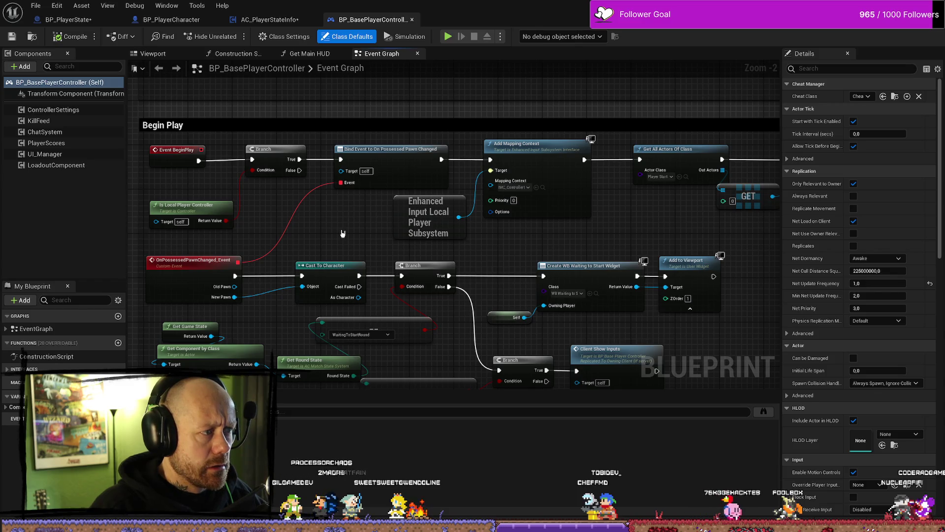
{"action": "scroll", "coordinate": [343, 234], "scroll_direction": "down", "scroll_amount": 4}
{"action": "scroll", "coordinate": [344, 234], "scroll_direction": "up", "scroll_amount": 3}
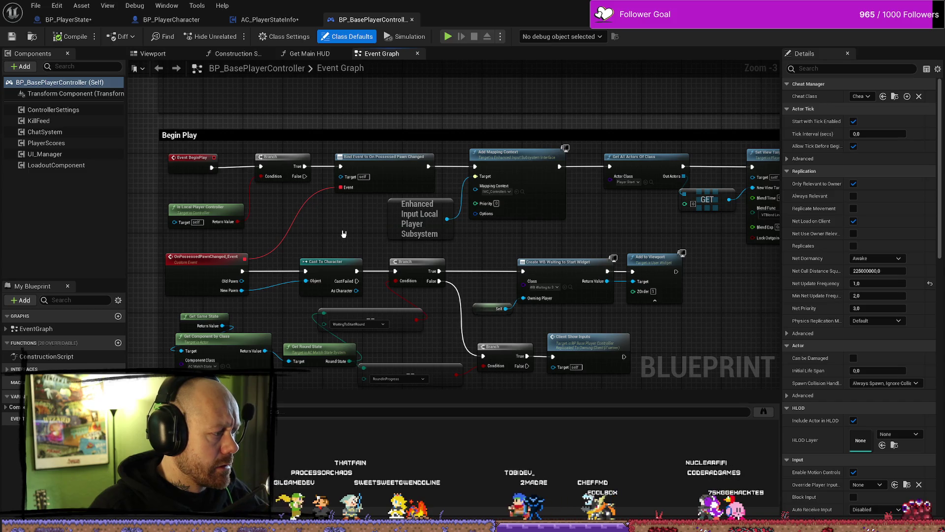
{"action": "left_click_drag", "start_coordinate": [344, 234], "coordinate": [331, 340]}
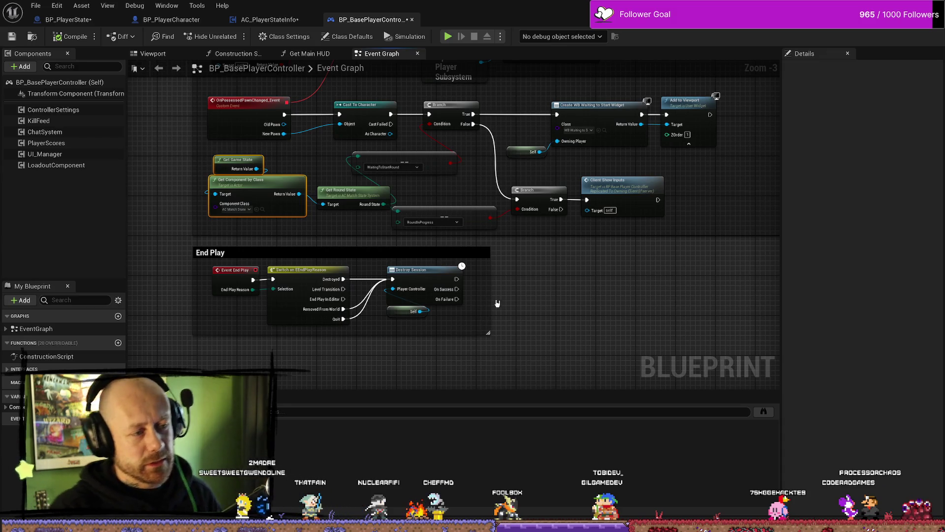
{"action": "mouse_move", "coordinate": [490, 296]}
{"action": "left_mouse_down"}
{"action": "mouse_move", "coordinate": [549, 296]}
{"action": "mouse_move", "coordinate": [478, 297]}
{"action": "mouse_move", "coordinate": [485, 298]}
{"action": "left_mouse_up"}
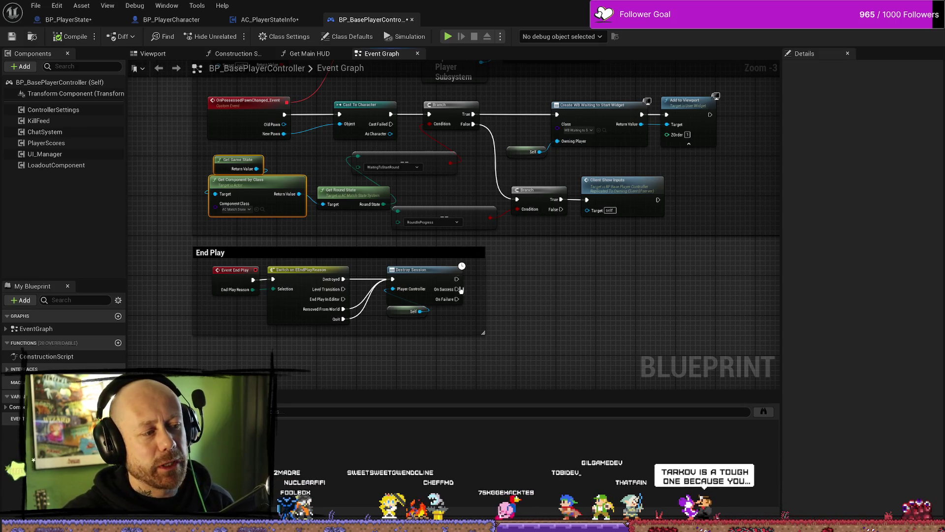
{"action": "left_click", "coordinate": [347, 254]}
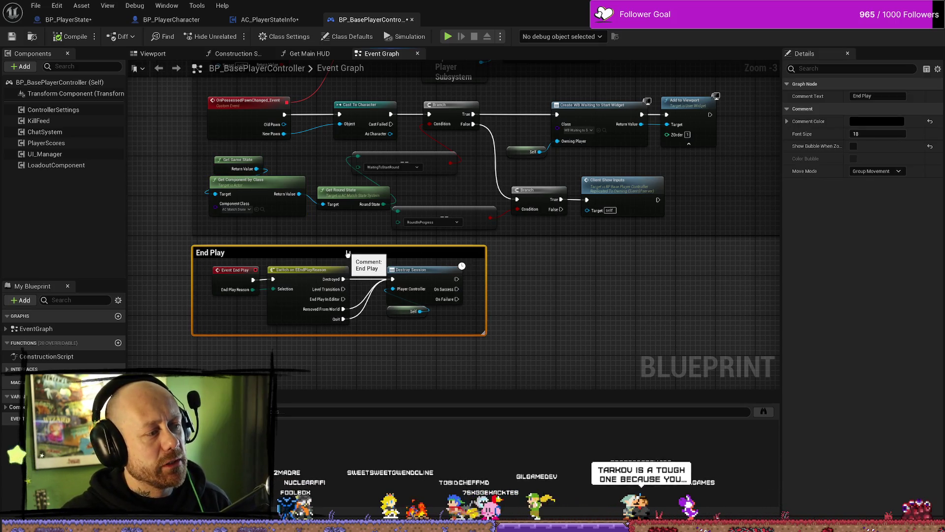
{"action": "key", "text": "ctrl+z"}
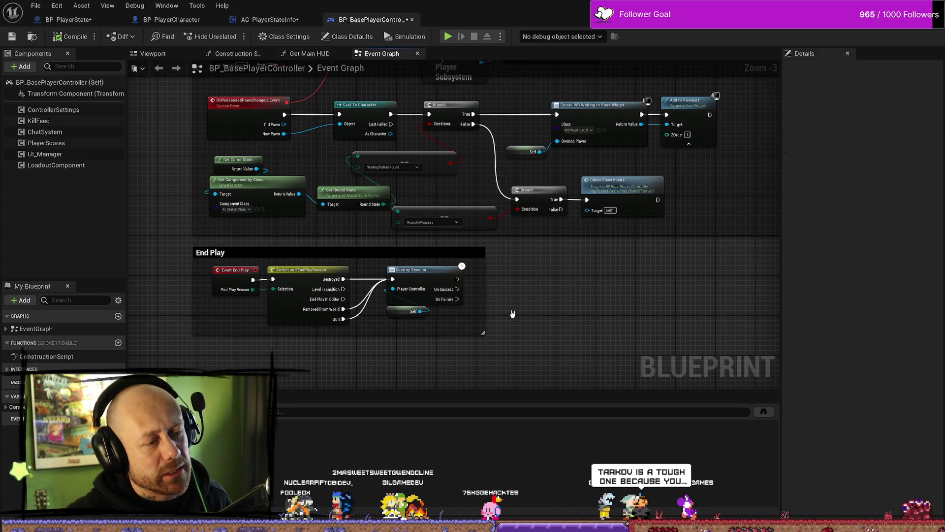
{"action": "left_click_drag", "start_coordinate": [464, 326], "coordinate": [209, 263]}
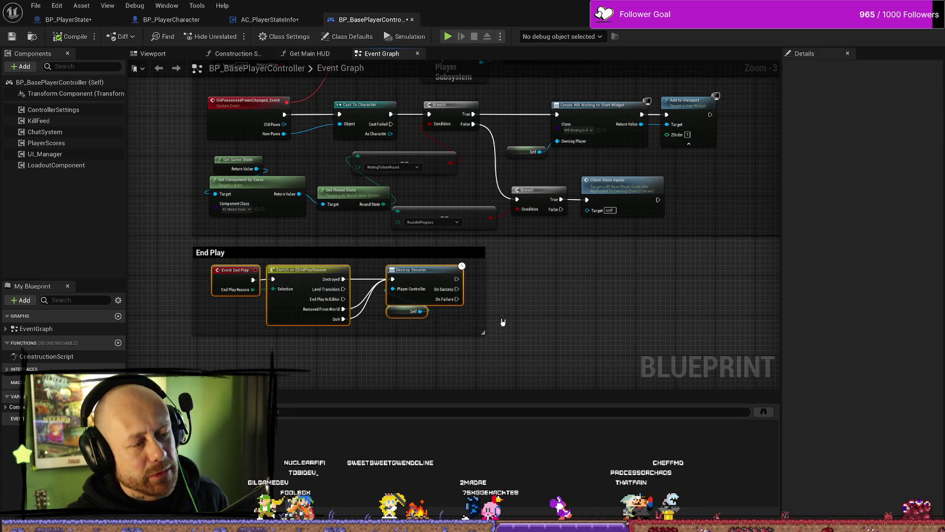
{"action": "left_click_drag", "start_coordinate": [484, 334], "coordinate": [523, 335]}
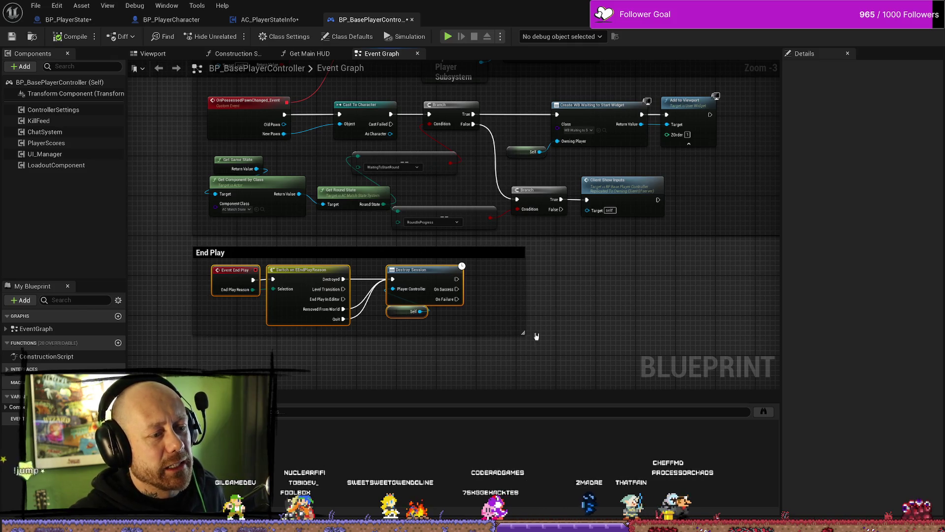
{"action": "left_click", "coordinate": [510, 339]}
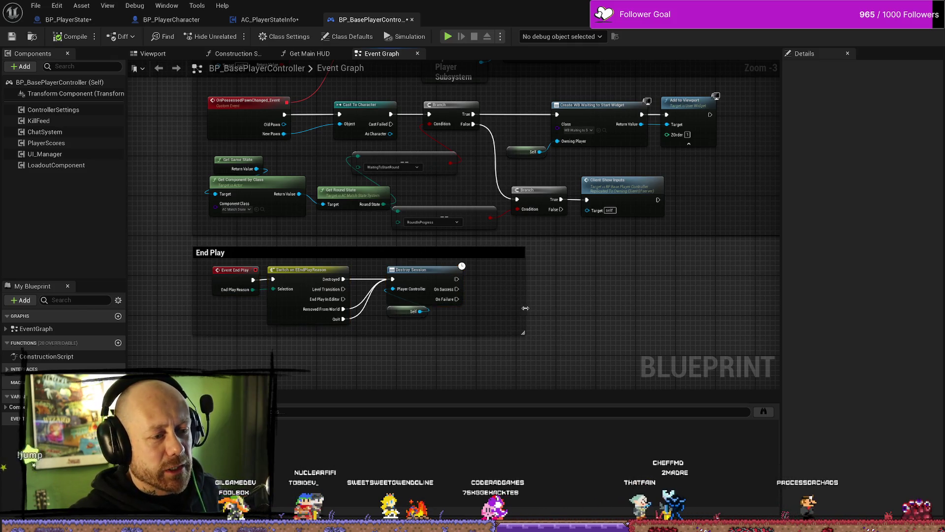
{"action": "left_click_drag", "start_coordinate": [526, 308], "coordinate": [478, 311]}
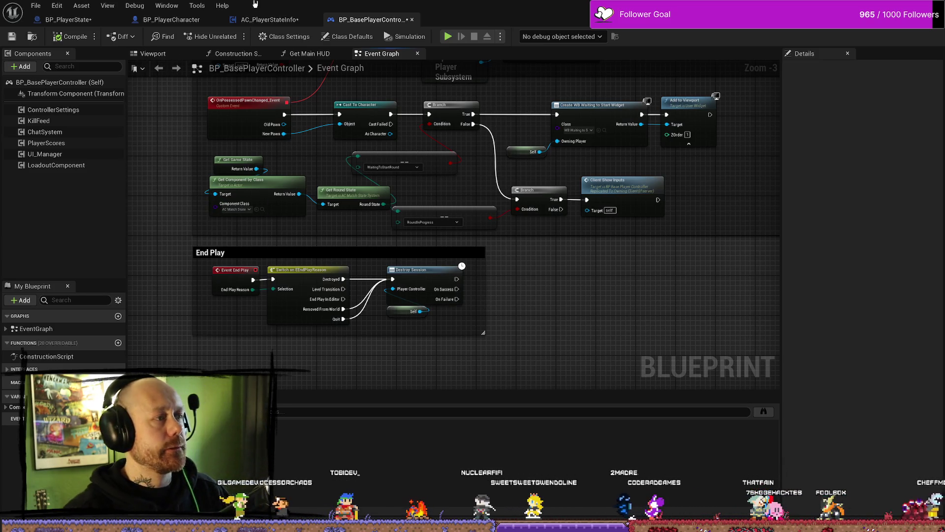
Glance at BP_BasePlayerController, then return to BP_PlayerCharacter's Fire Weapon Graph
{"action": "left_click", "coordinate": [172, 20]}
{"action": "scroll", "coordinate": [310, 174], "scroll_direction": "up", "scroll_amount": 2}
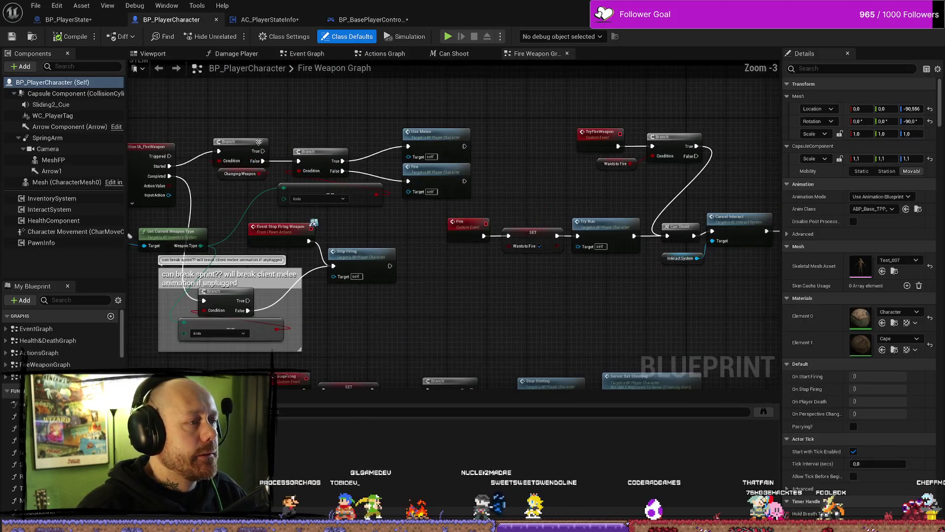
{"action": "scroll", "coordinate": [393, 191], "scroll_direction": "down", "scroll_amount": 4}
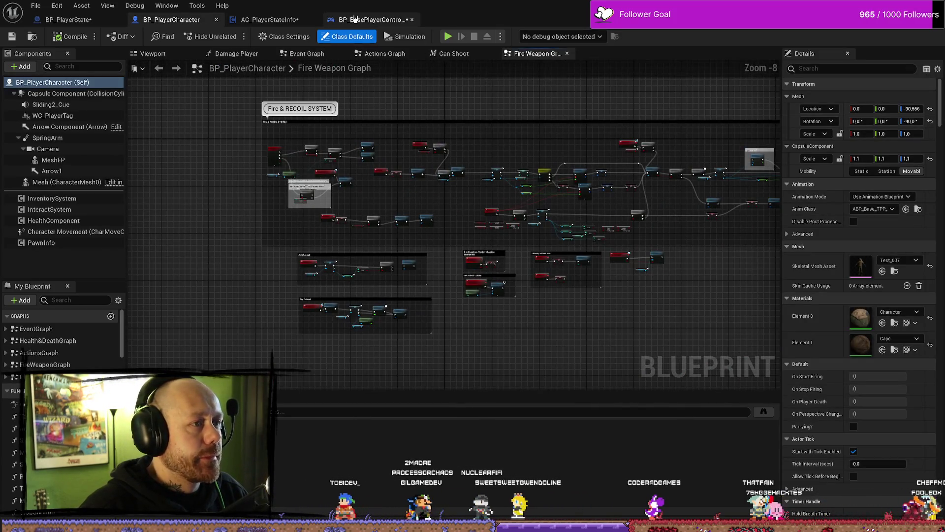
{"action": "left_click", "coordinate": [372, 19]}
{"action": "left_click", "coordinate": [172, 19]}
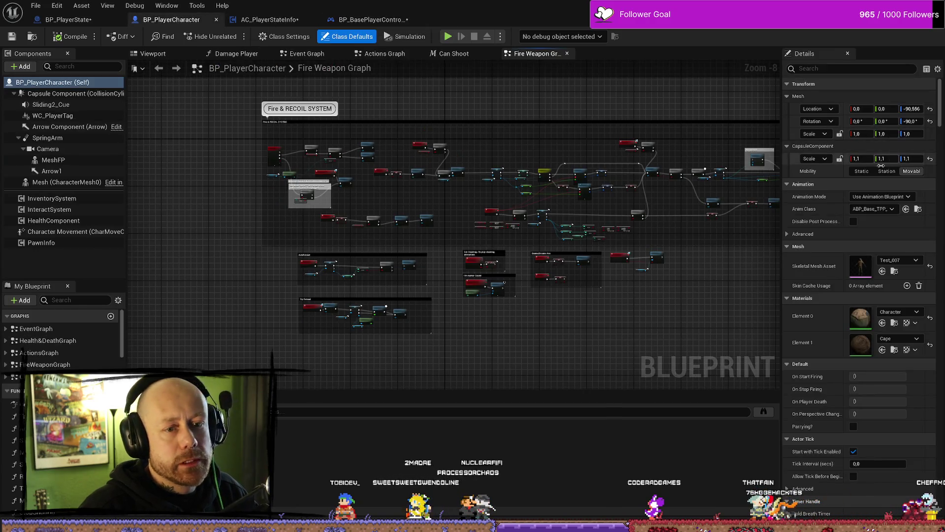
{"action": "scroll", "coordinate": [863, 267], "scroll_direction": "down", "scroll_amount": 15}
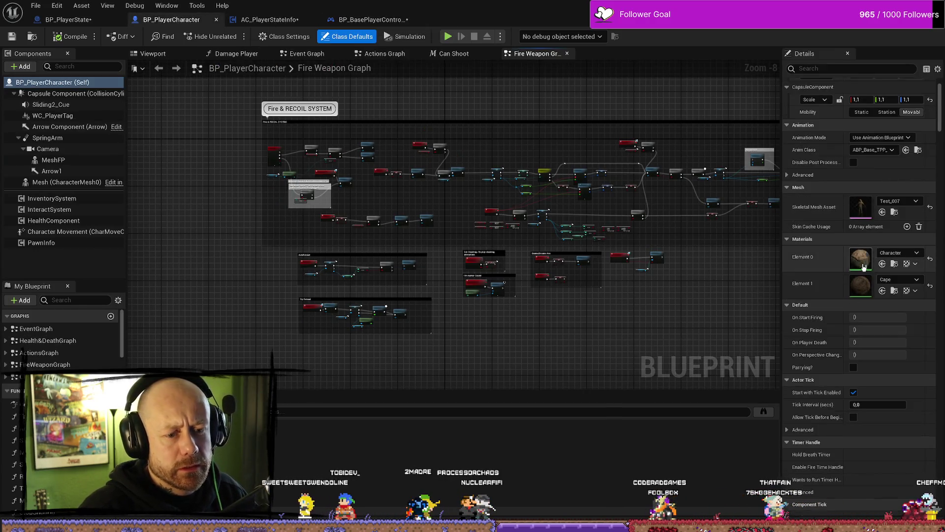
{"action": "scroll", "coordinate": [832, 266], "scroll_direction": "down", "scroll_amount": 8}
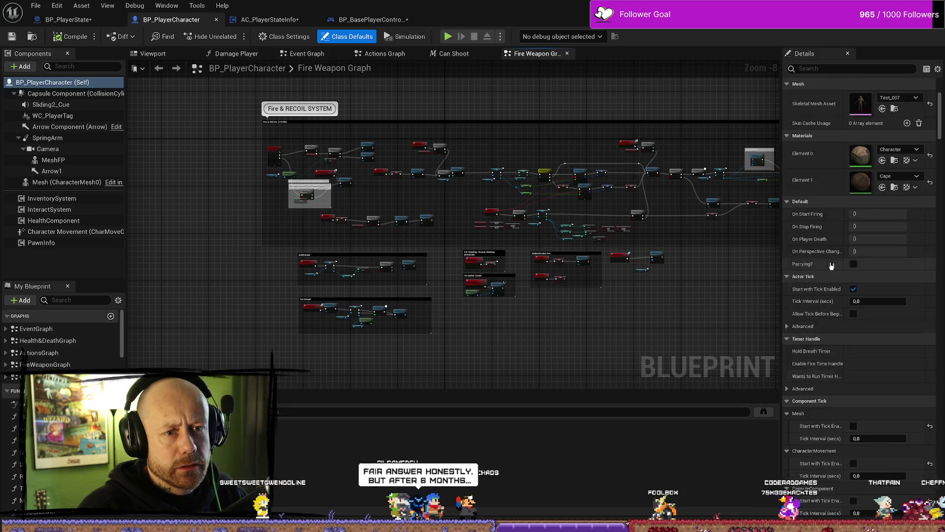
{"action": "scroll", "coordinate": [836, 262], "scroll_direction": "down", "scroll_amount": 3}
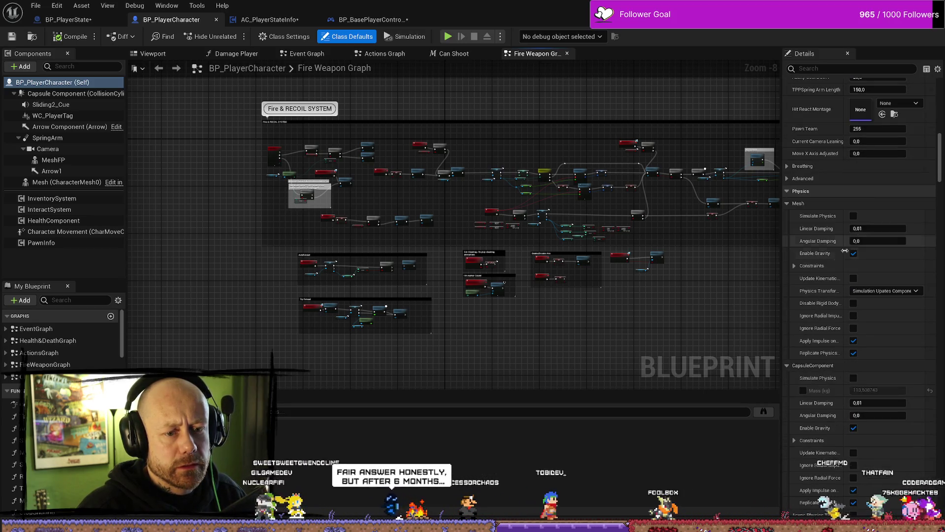
Filter the Details panel by 'contro', widen it so names show, then clear the filter
{"action": "left_click", "coordinate": [852, 70]}
{"action": "type", "text": "contro"}
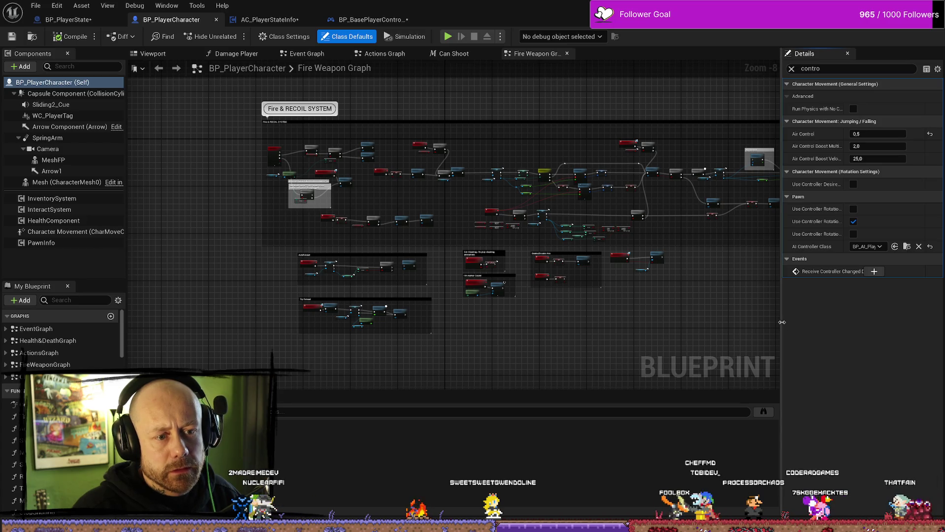
{"action": "mouse_move", "coordinate": [782, 322]}
{"action": "left_mouse_down"}
{"action": "mouse_move", "coordinate": [625, 323]}
{"action": "mouse_move", "coordinate": [753, 325]}
{"action": "left_mouse_up"}
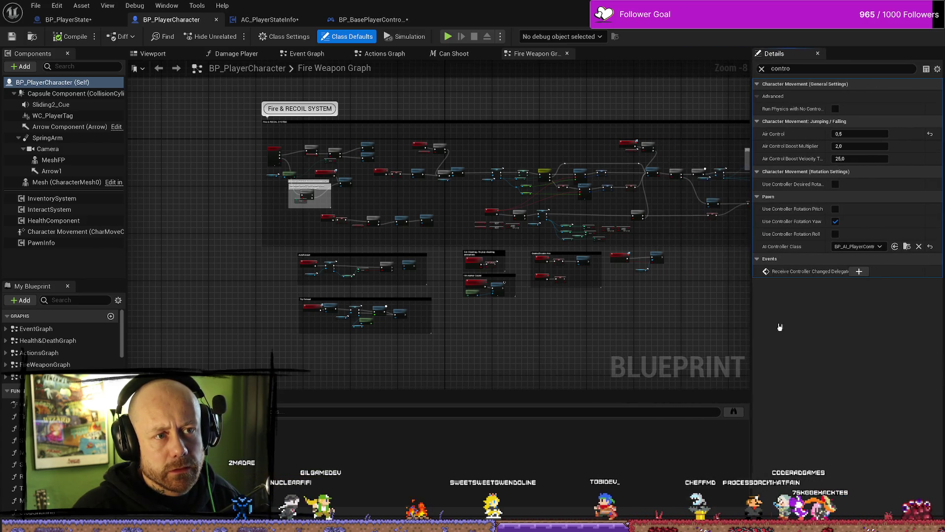
{"action": "left_click", "coordinate": [762, 68]}
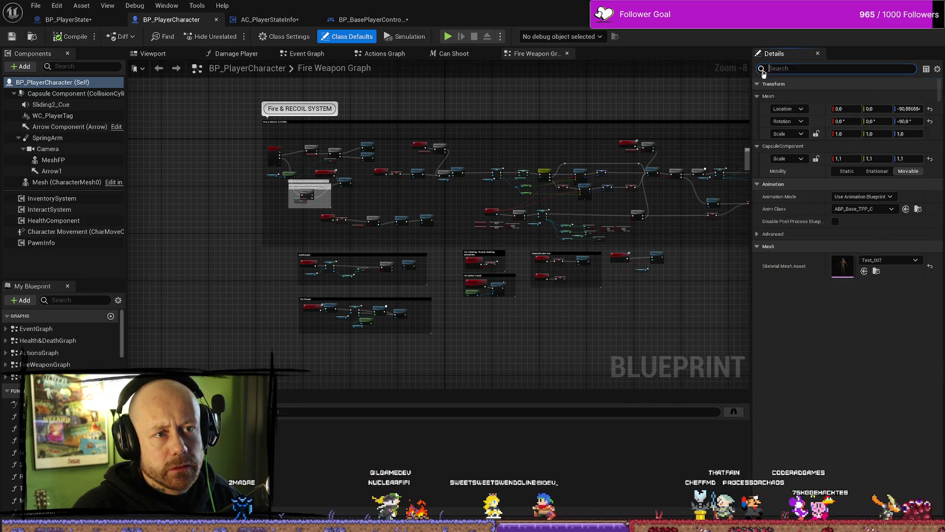
Switch to BP_BasePlayerController and zoom out to survey all its Event Graph comment sections
{"action": "left_click", "coordinate": [364, 18]}
{"action": "scroll", "coordinate": [576, 307], "scroll_direction": "down", "scroll_amount": 1}
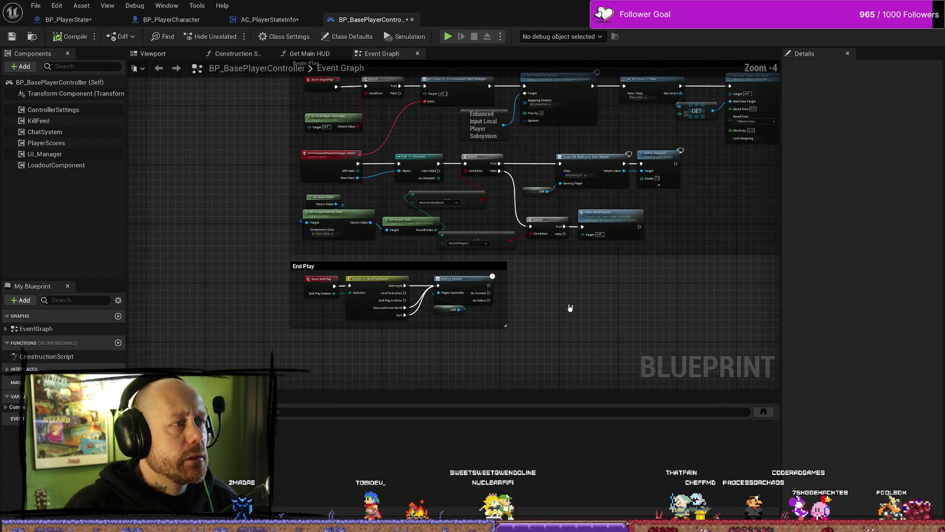
{"action": "scroll", "coordinate": [552, 209], "scroll_direction": "down", "scroll_amount": 4}
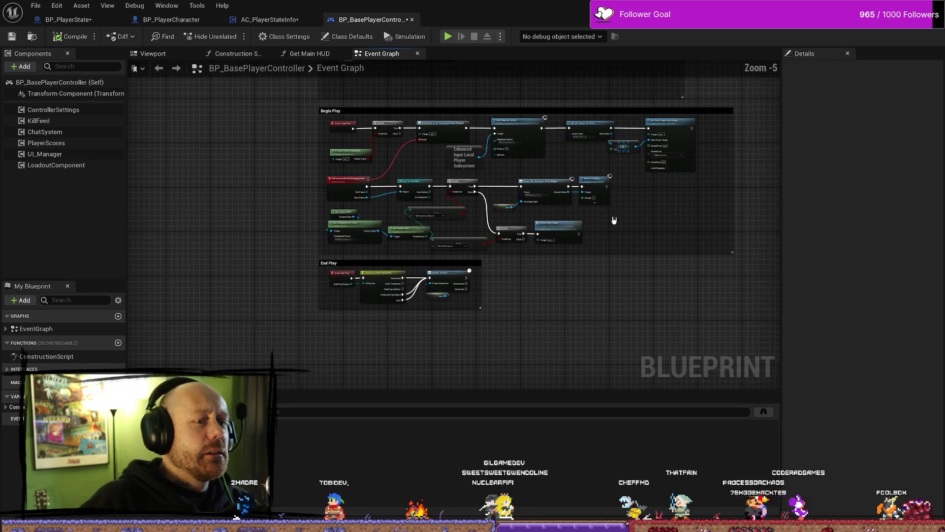
{"action": "scroll", "coordinate": [590, 194], "scroll_direction": "up", "scroll_amount": 7}
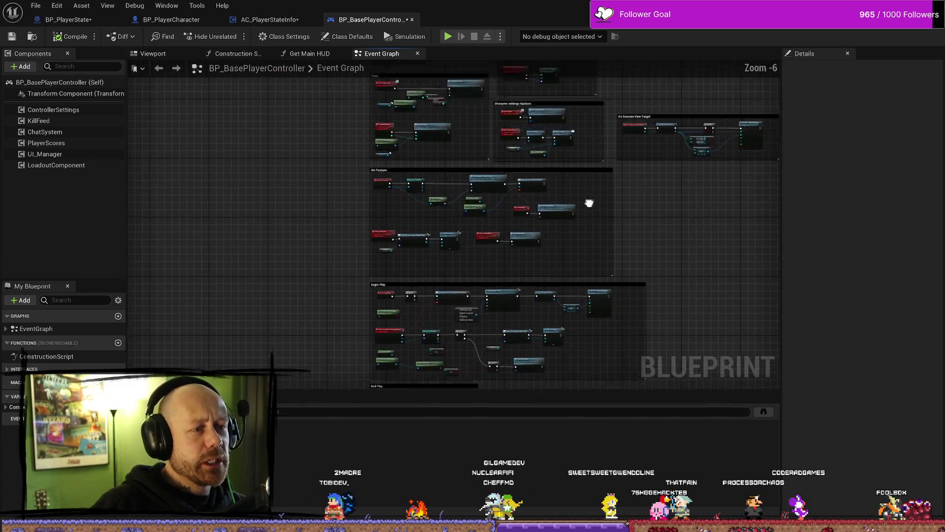
{"action": "scroll", "coordinate": [410, 167], "scroll_direction": "down", "scroll_amount": 5}
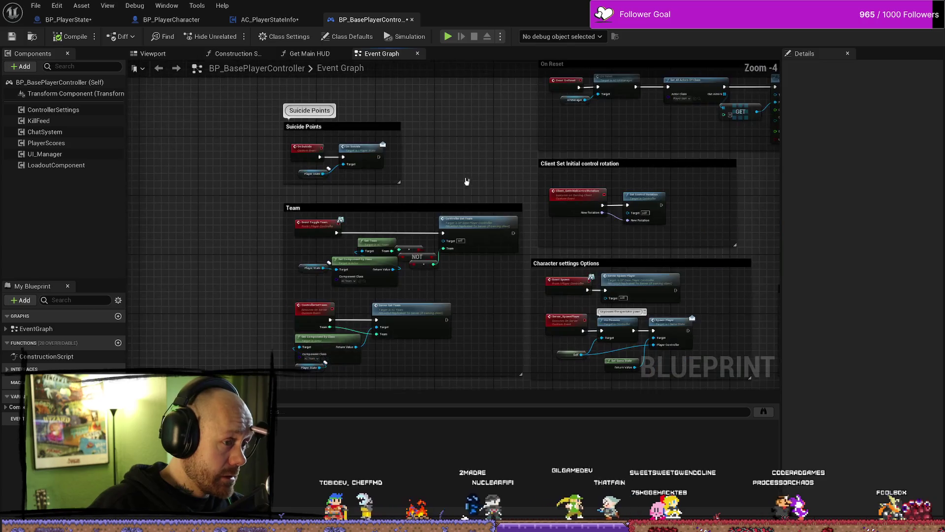
{"action": "scroll", "coordinate": [446, 217], "scroll_direction": "up", "scroll_amount": 3}
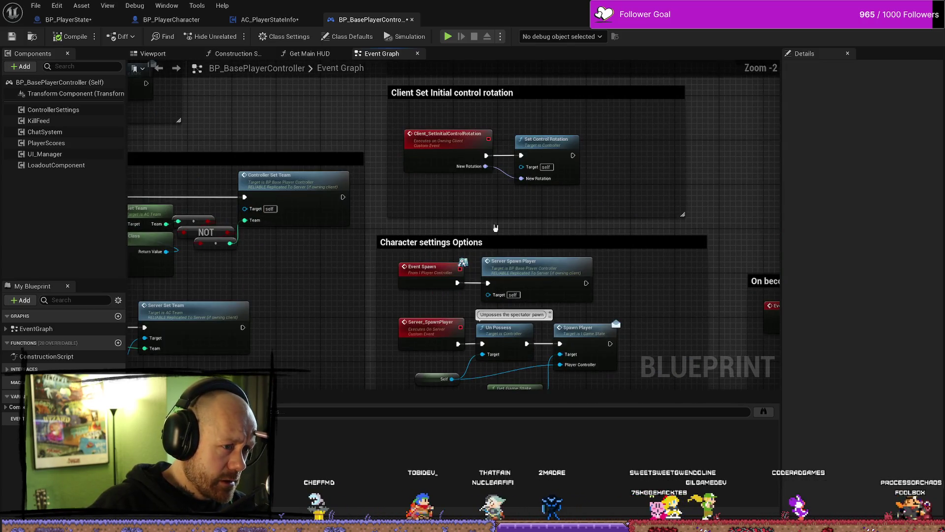
{"action": "scroll", "coordinate": [628, 213], "scroll_direction": "up", "scroll_amount": 1}
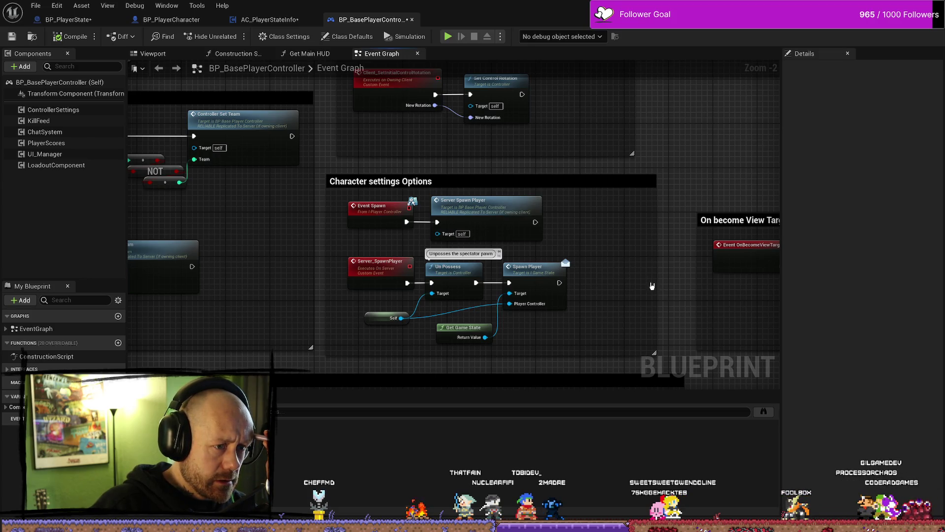
{"action": "scroll", "coordinate": [638, 298], "scroll_direction": "down", "scroll_amount": 4}
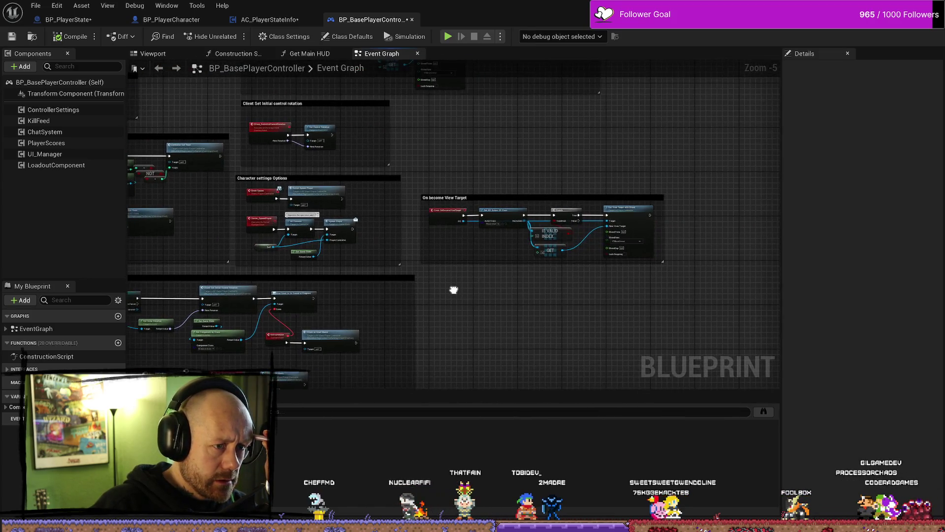
{"action": "scroll", "coordinate": [478, 214], "scroll_direction": "up", "scroll_amount": 1}
{"action": "scroll", "coordinate": [478, 214], "scroll_direction": "up", "scroll_amount": 4}
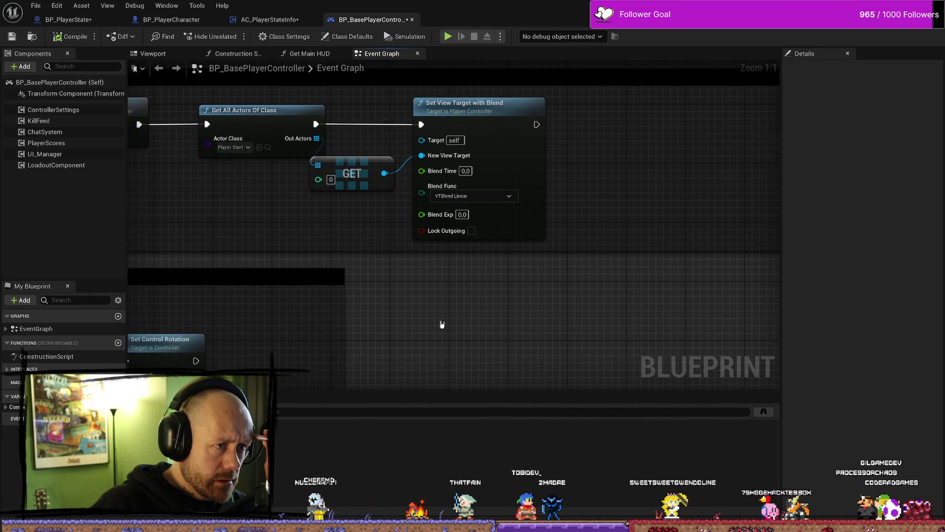
{"action": "scroll", "coordinate": [444, 321], "scroll_direction": "down", "scroll_amount": 1}
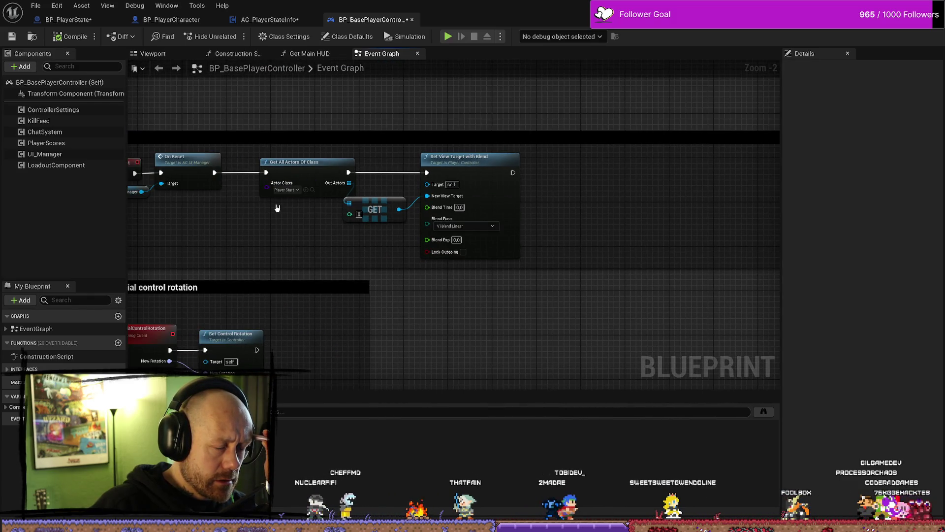
{"action": "left_click_drag", "start_coordinate": [285, 246], "coordinate": [439, 246]}
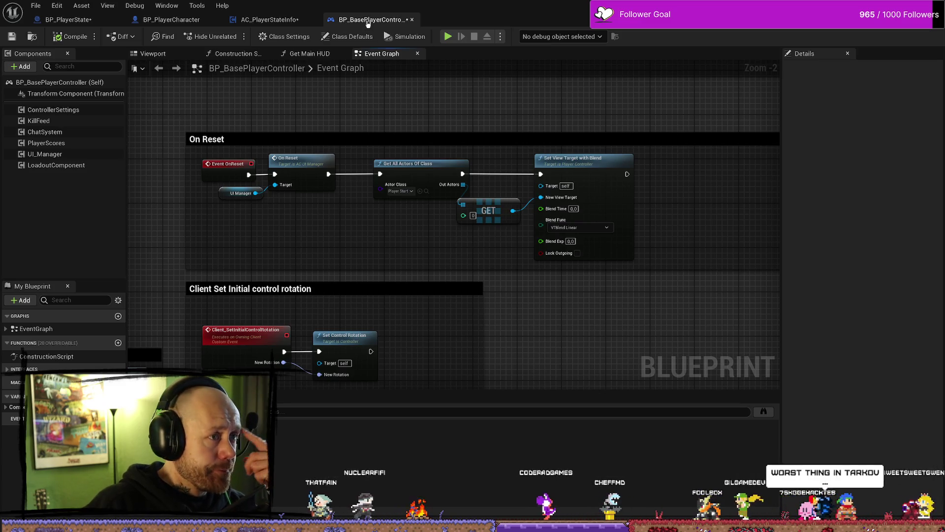
{"action": "scroll", "coordinate": [510, 305], "scroll_direction": "down", "scroll_amount": 6}
{"action": "left_click_drag", "start_coordinate": [512, 310], "coordinate": [464, 214]}
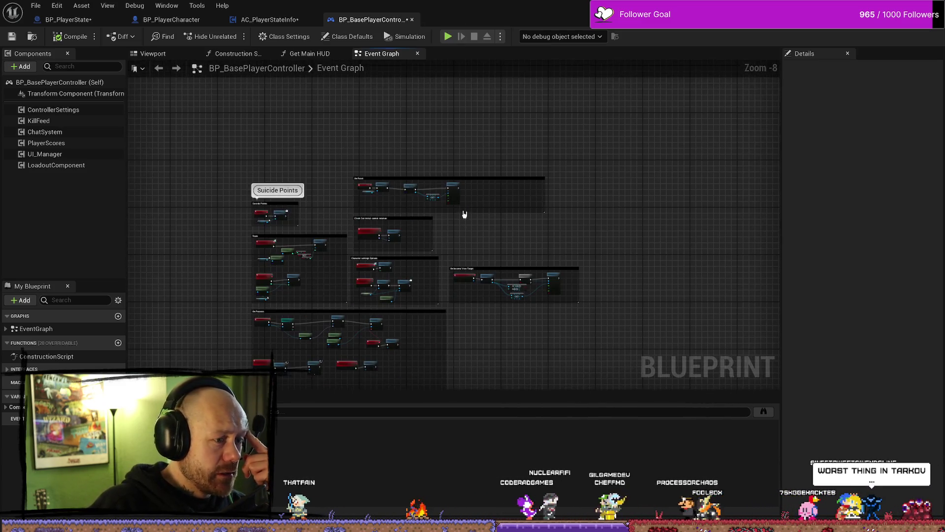
{"action": "left_click_drag", "start_coordinate": [460, 348], "coordinate": [443, 232]}
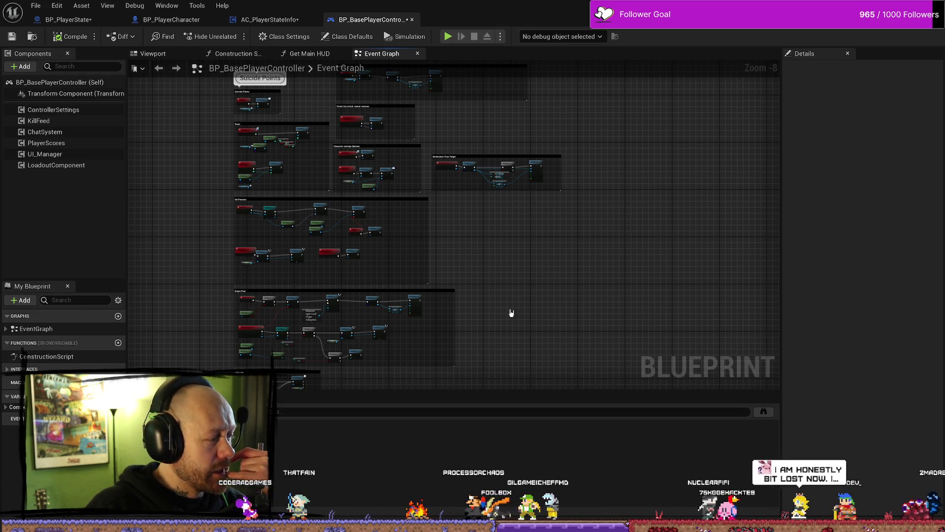
{"action": "scroll", "coordinate": [513, 302], "scroll_direction": "up", "scroll_amount": 7}
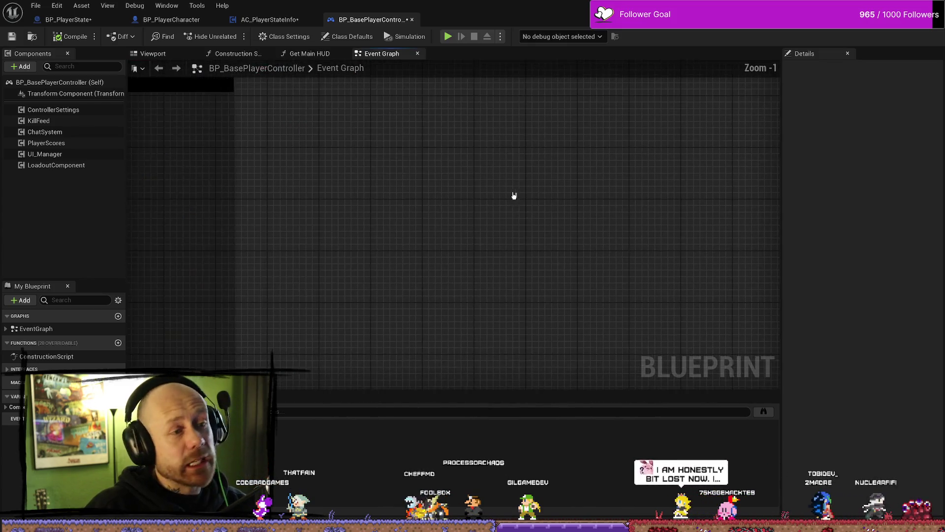
{"action": "scroll", "coordinate": [481, 238], "scroll_direction": "down", "scroll_amount": 3}
{"action": "scroll", "coordinate": [465, 263], "scroll_direction": "up", "scroll_amount": 2}
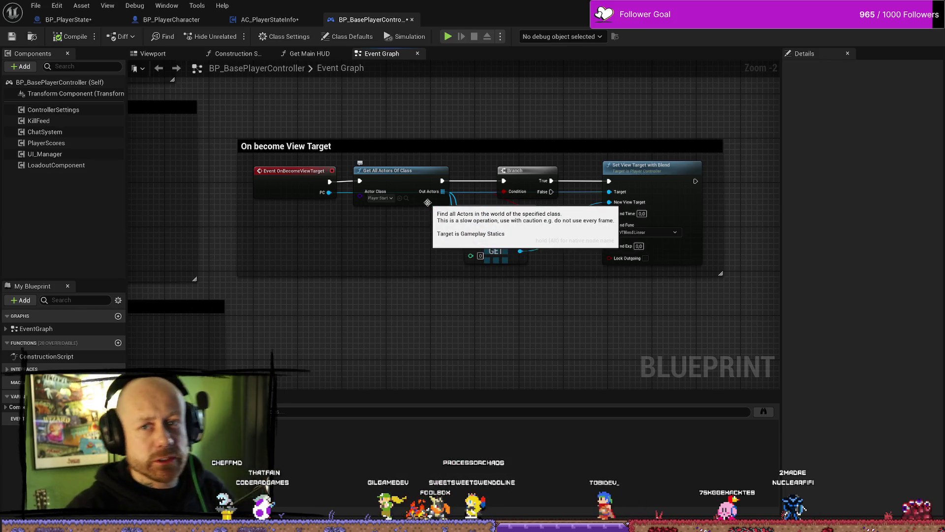
Move the On become View Target comment up and extend its top and bottom edges
{"action": "left_click_drag", "start_coordinate": [547, 148], "coordinate": [544, 143]}
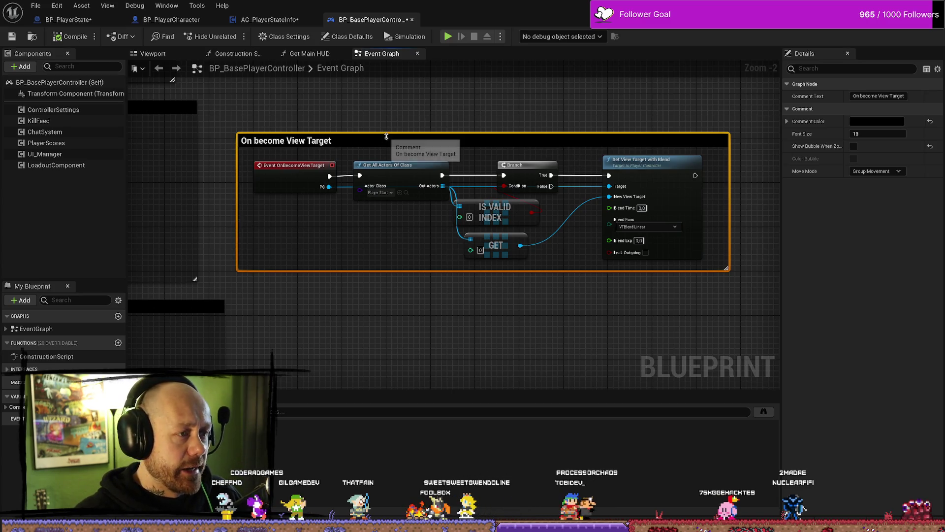
{"action": "left_click_drag", "start_coordinate": [387, 137], "coordinate": [386, 131]}
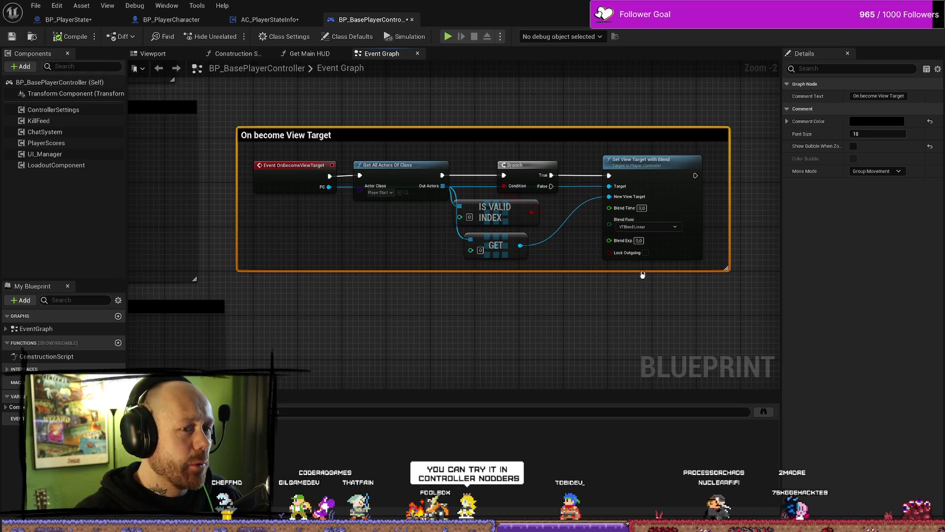
{"action": "left_click_drag", "start_coordinate": [580, 271], "coordinate": [579, 277]}
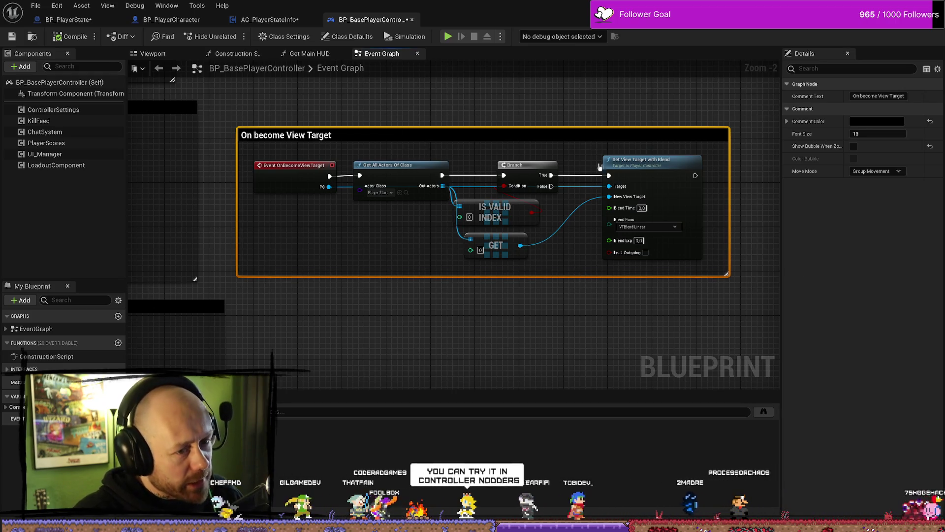
{"action": "left_click", "coordinate": [604, 121]}
Reselect the On become View Target comment and frame it in the graph view
{"action": "mouse_move", "coordinate": [407, 123]}
{"action": "left_mouse_down"}
{"action": "mouse_move", "coordinate": [417, 147]}
{"action": "mouse_move", "coordinate": [465, 157]}
{"action": "left_mouse_up"}
{"action": "left_click", "coordinate": [529, 181]}
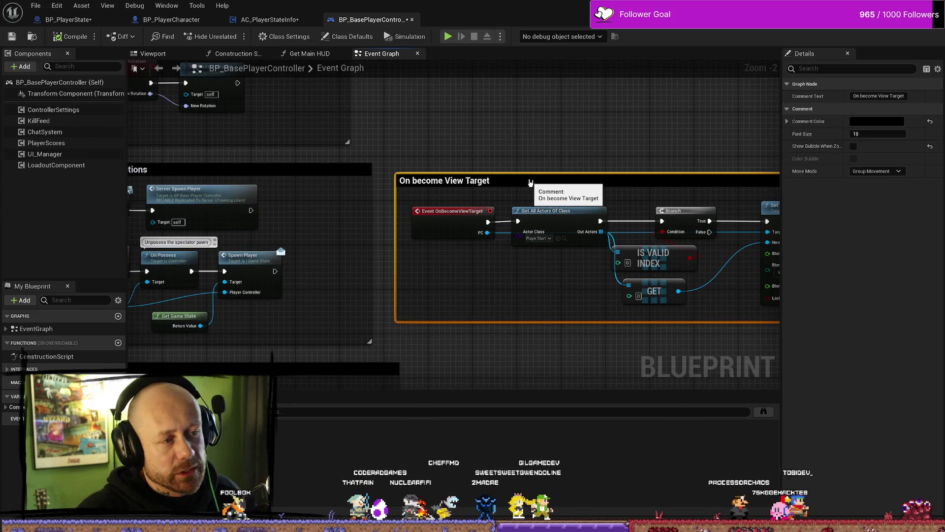
{"action": "scroll", "coordinate": [530, 162], "scroll_direction": "down", "scroll_amount": 3}
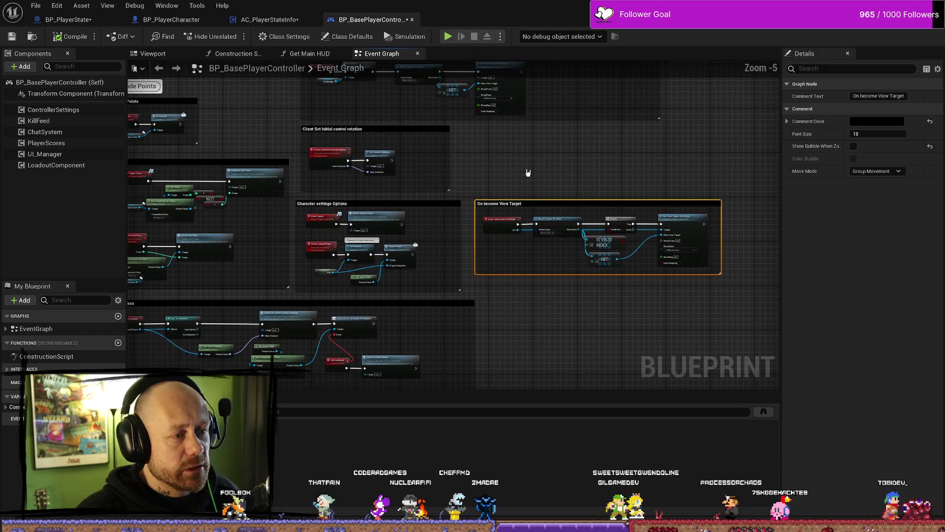
{"action": "scroll", "coordinate": [542, 182], "scroll_direction": "up", "scroll_amount": 3}
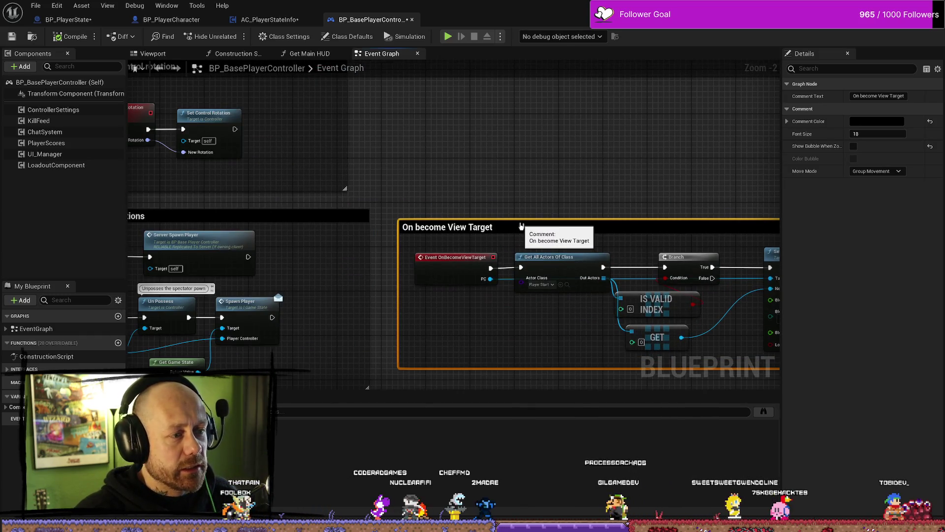
{"action": "scroll", "coordinate": [530, 177], "scroll_direction": "down", "scroll_amount": 3}
{"action": "scroll", "coordinate": [528, 192], "scroll_direction": "up", "scroll_amount": 2}
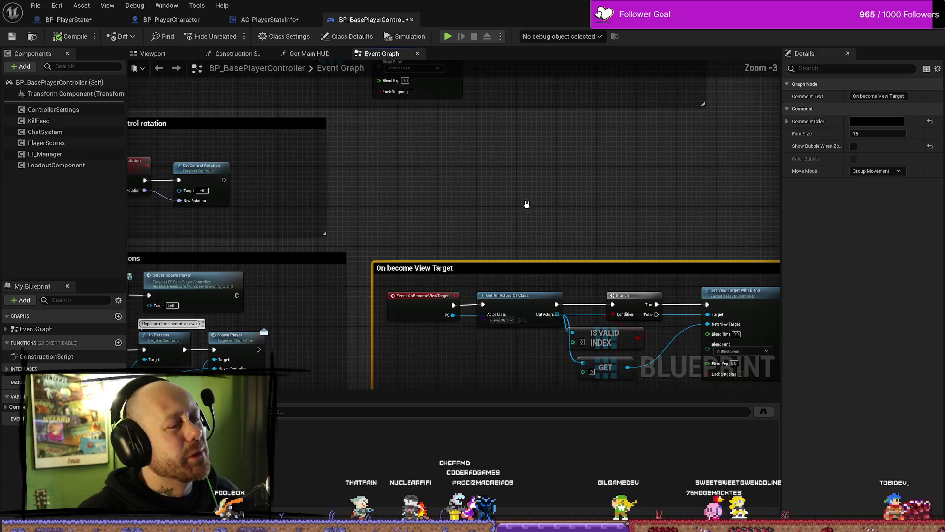
{"action": "left_click_drag", "start_coordinate": [527, 204], "coordinate": [520, 248]}
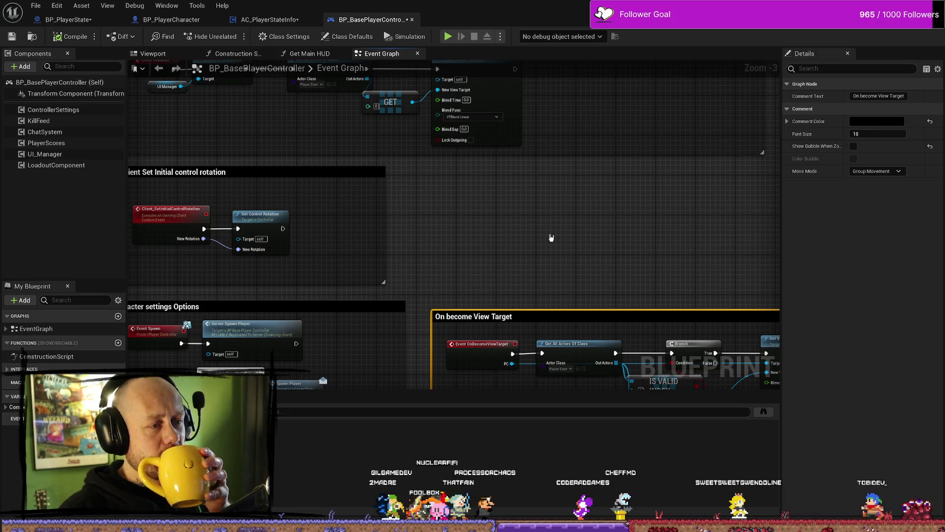
{"action": "left_click_drag", "start_coordinate": [548, 226], "coordinate": [536, 235]}
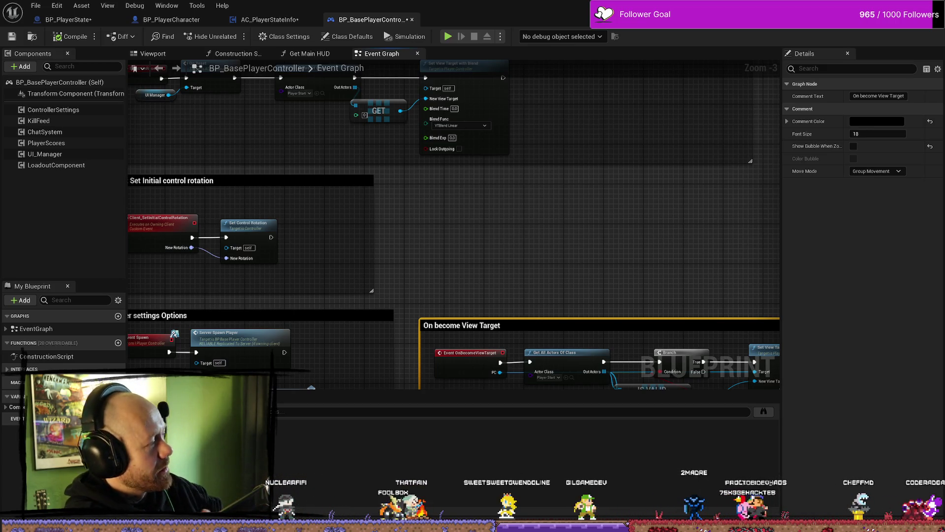
Glance at AC_PlayerStateInfo, then go back to BP_PlayerState's Event Graph
{"action": "left_click", "coordinate": [270, 19]}
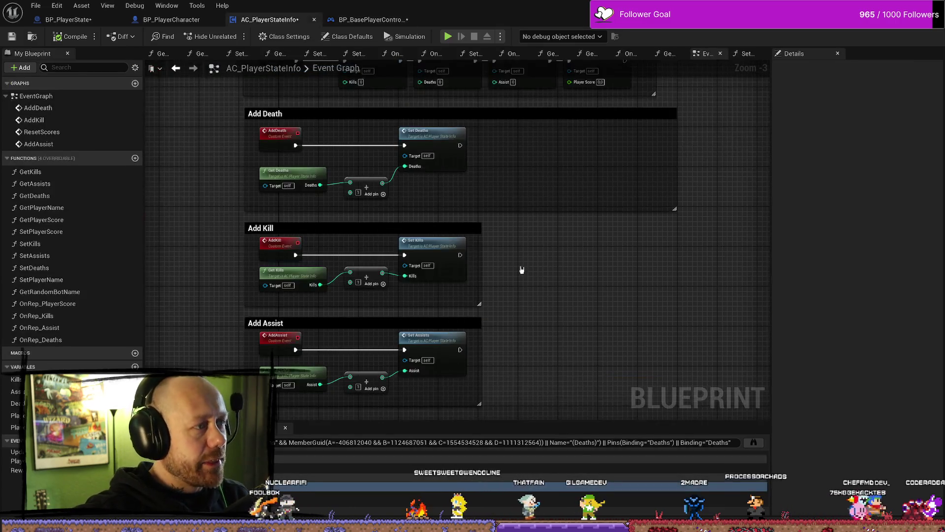
{"action": "scroll", "coordinate": [498, 261], "scroll_direction": "down", "scroll_amount": 5}
{"action": "scroll", "coordinate": [497, 261], "scroll_direction": "up", "scroll_amount": 5}
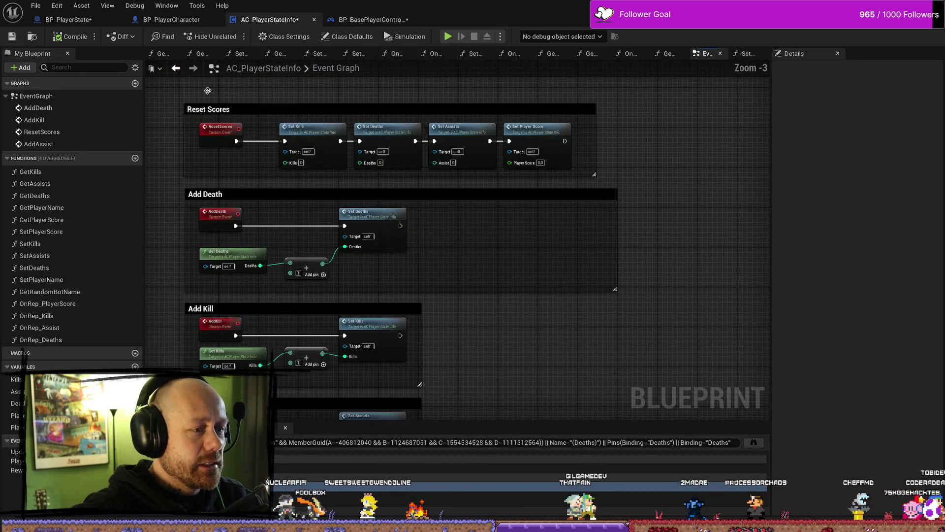
{"action": "left_click", "coordinate": [171, 19]}
{"action": "left_click", "coordinate": [87, 22]}
{"action": "scroll", "coordinate": [419, 120], "scroll_direction": "down", "scroll_amount": 2}
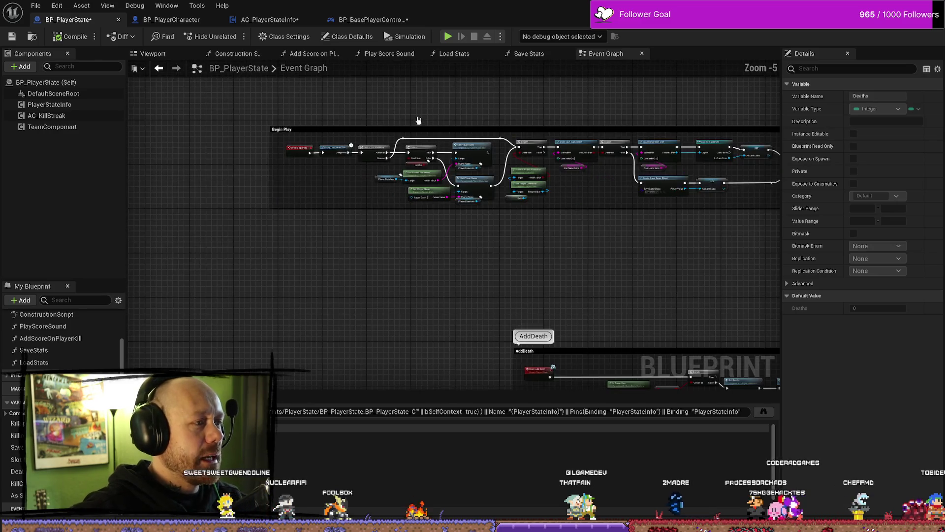
Pan past On Reset and the authority check, and disconnect the exec wire into the save-game Branch
{"action": "mouse_move", "coordinate": [417, 116]}
{"action": "left_mouse_down"}
{"action": "mouse_move", "coordinate": [323, 206]}
{"action": "mouse_move", "coordinate": [432, 232]}
{"action": "mouse_move", "coordinate": [438, 312]}
{"action": "left_mouse_up"}
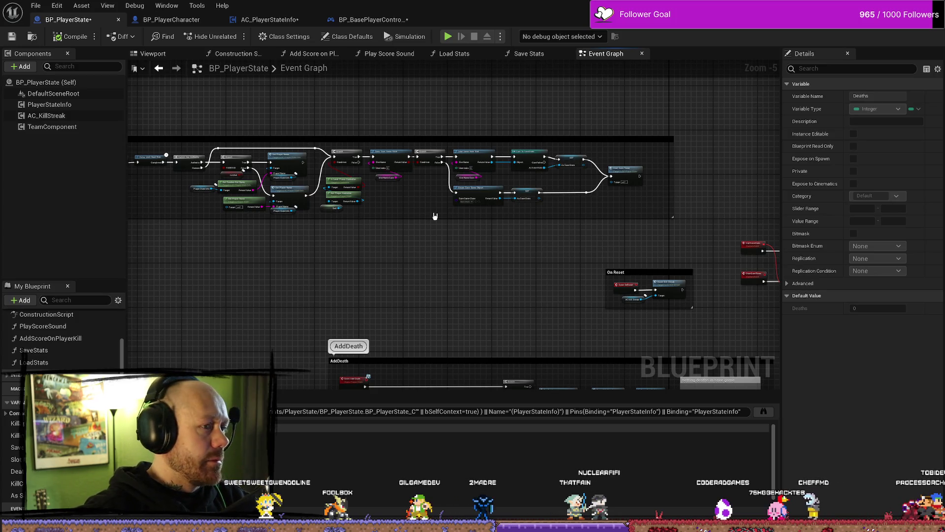
{"action": "scroll", "coordinate": [435, 216], "scroll_direction": "up", "scroll_amount": 3}
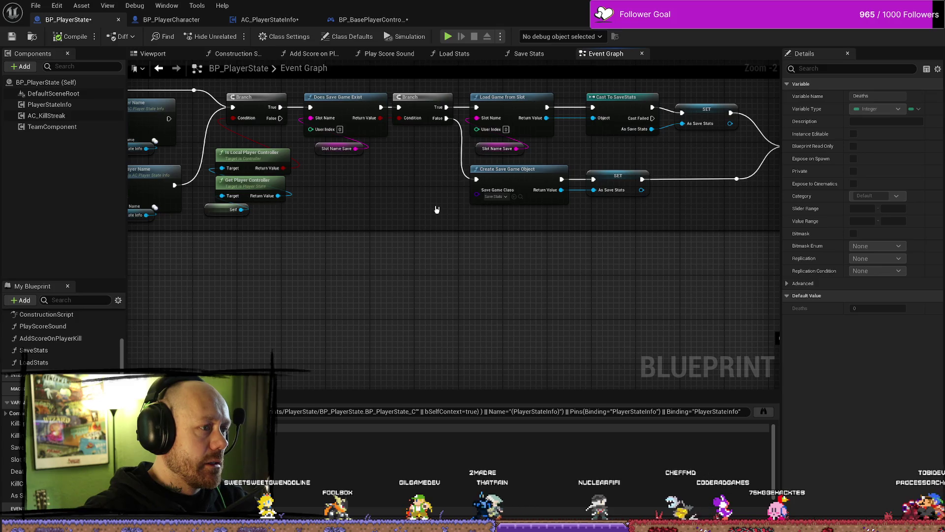
{"action": "mouse_move", "coordinate": [436, 209]}
{"action": "left_mouse_down"}
{"action": "mouse_move", "coordinate": [437, 196]}
{"action": "mouse_move", "coordinate": [561, 249]}
{"action": "left_mouse_up"}
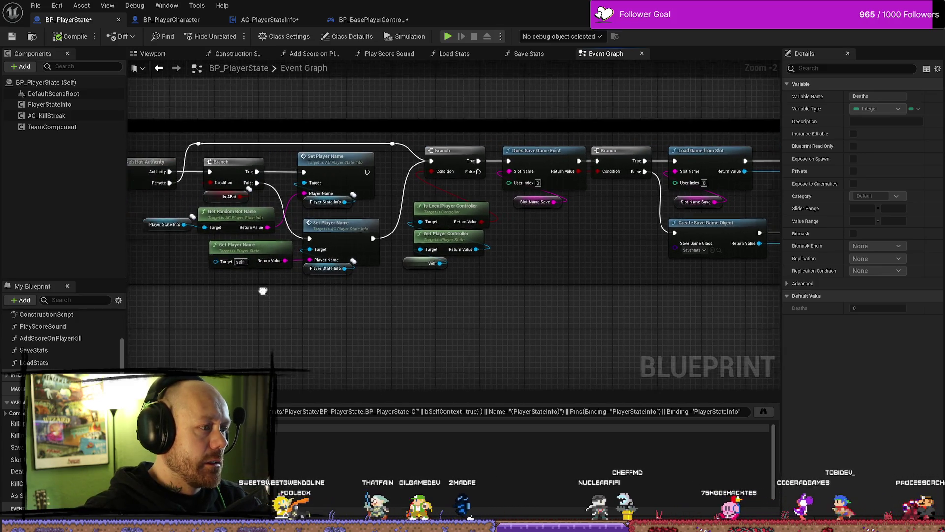
{"action": "left_click_drag", "start_coordinate": [263, 291], "coordinate": [317, 292]}
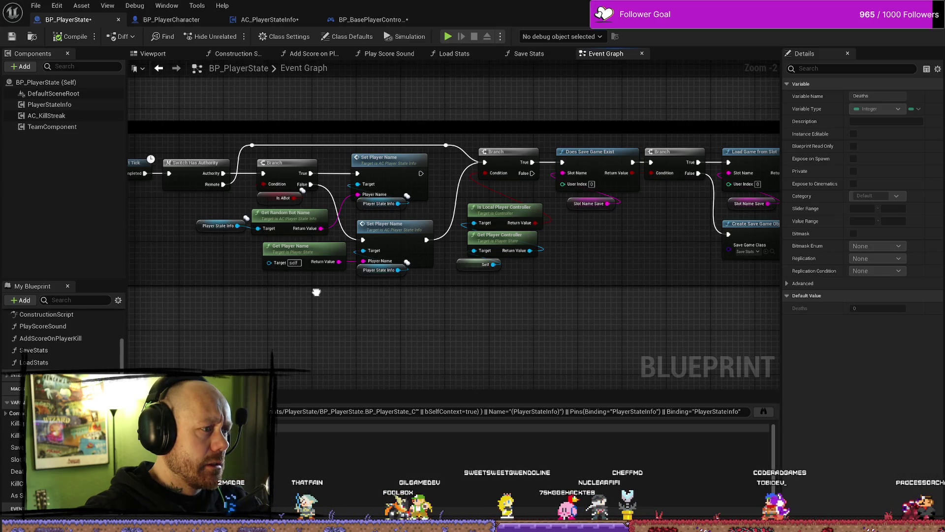
{"action": "left_click_drag", "start_coordinate": [317, 292], "coordinate": [317, 292]}
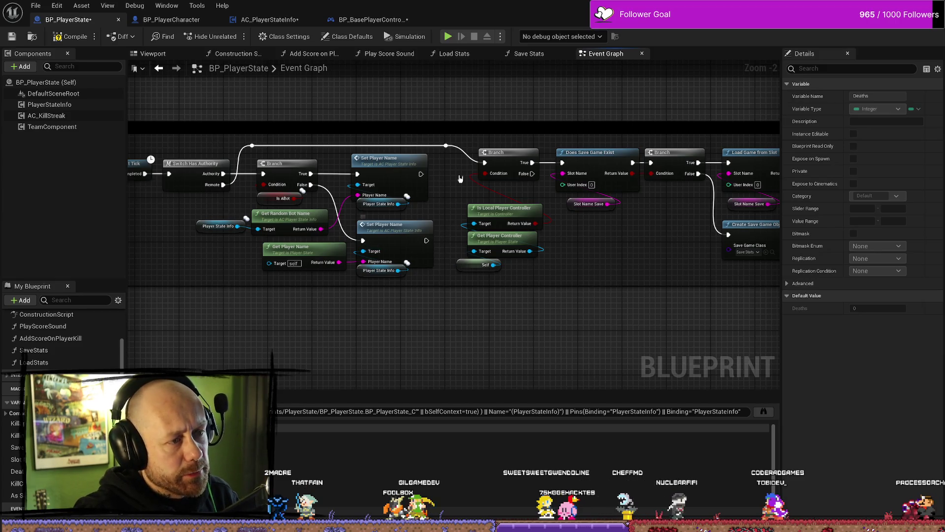
{"action": "left_click_drag", "start_coordinate": [485, 162], "coordinate": [252, 145]}
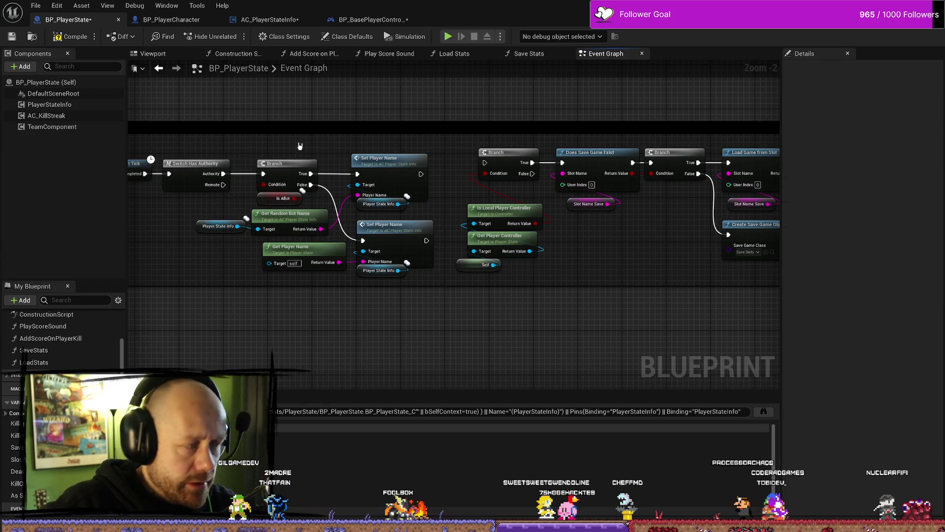
{"action": "scroll", "coordinate": [603, 240], "scroll_direction": "down", "scroll_amount": 2}
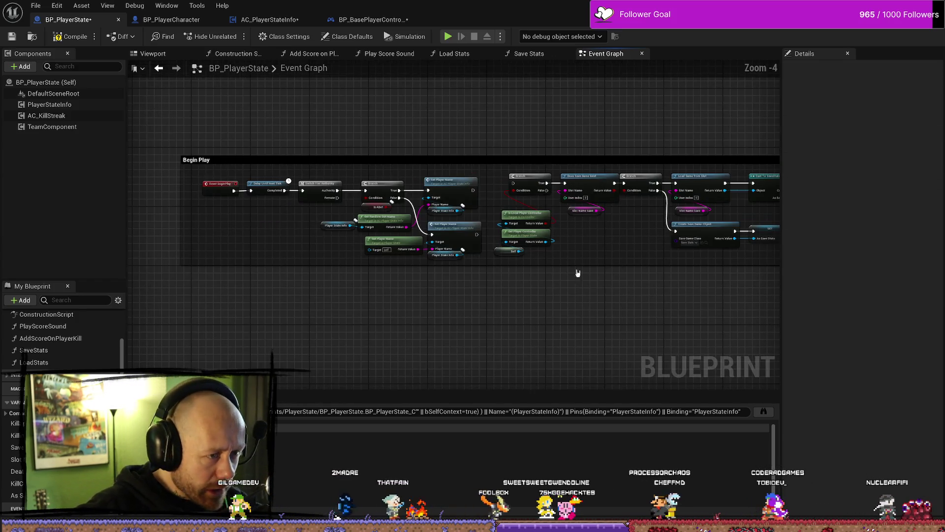
Pan along the save chain and pull the Begin Play comment's right edge slightly left
{"action": "mouse_move", "coordinate": [569, 261]}
{"action": "left_mouse_down"}
{"action": "mouse_move", "coordinate": [509, 215]}
{"action": "mouse_move", "coordinate": [522, 210]}
{"action": "left_mouse_up"}
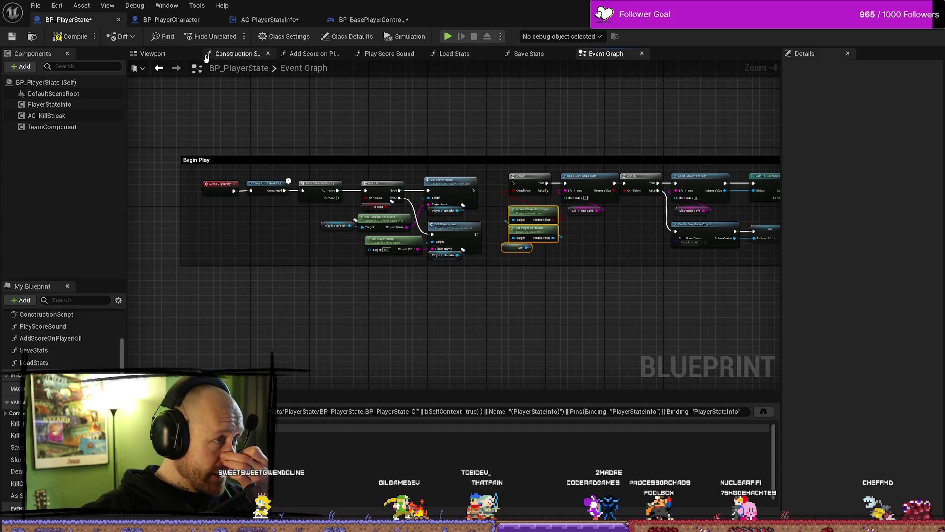
{"action": "mouse_move", "coordinate": [605, 138]}
{"action": "left_mouse_down"}
{"action": "mouse_move", "coordinate": [483, 110]}
{"action": "mouse_move", "coordinate": [385, 142]}
{"action": "left_mouse_up"}
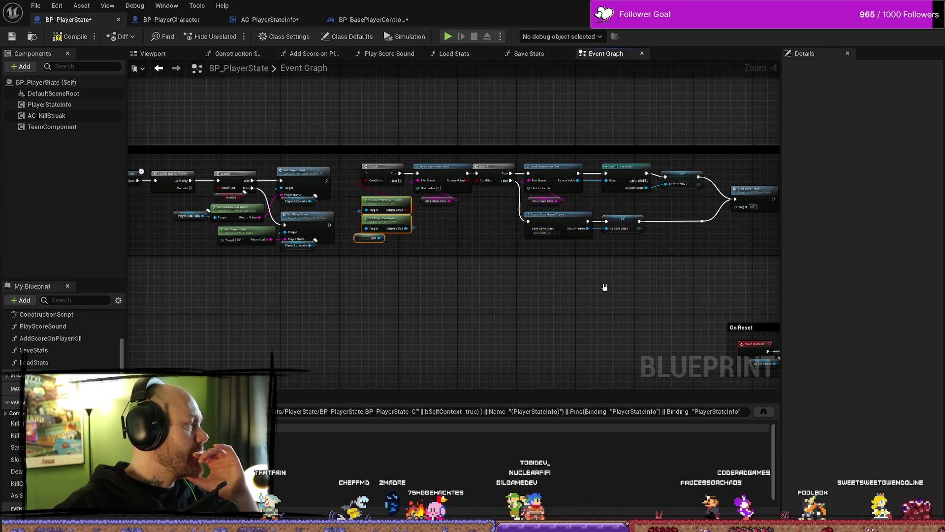
{"action": "left_click_drag", "start_coordinate": [474, 325], "coordinate": [429, 314]}
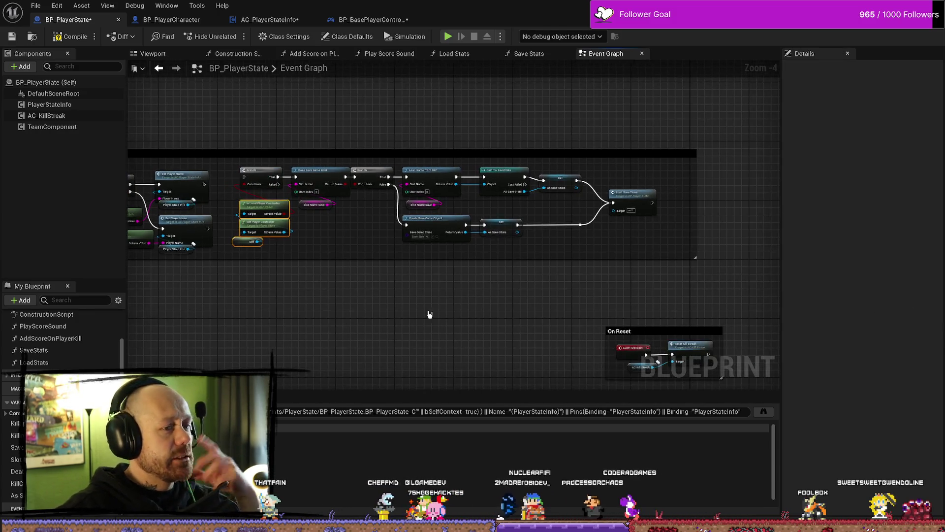
{"action": "left_click_drag", "start_coordinate": [696, 231], "coordinate": [685, 229]}
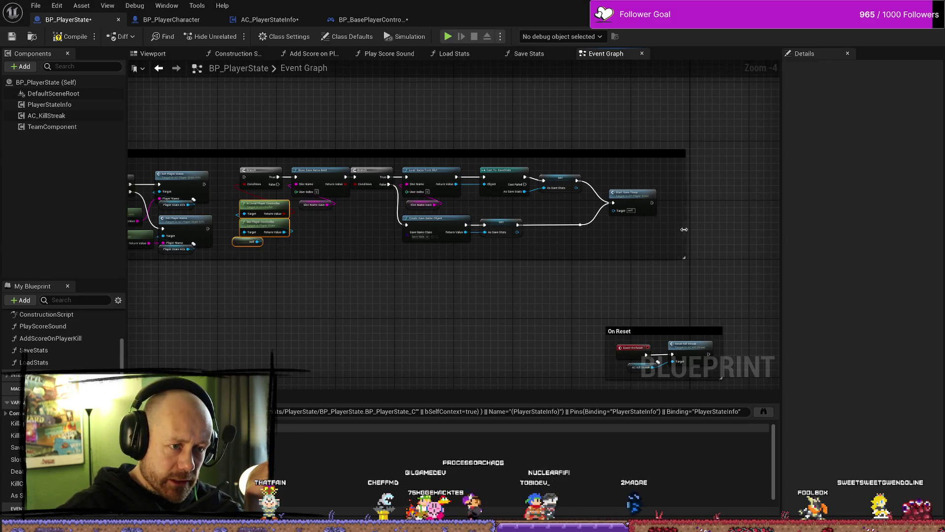
{"action": "left_click_drag", "start_coordinate": [371, 279], "coordinate": [460, 278]}
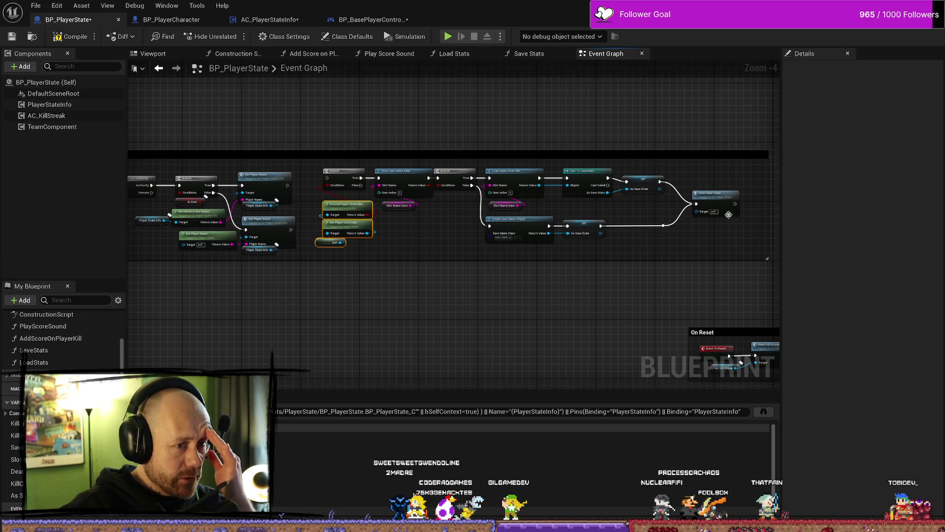
Nudge Start Save Timer left and add a reroute point on its incoming wire
{"action": "left_click_drag", "start_coordinate": [704, 194], "coordinate": [689, 194]}
{"action": "double_click", "coordinate": [661, 227]}
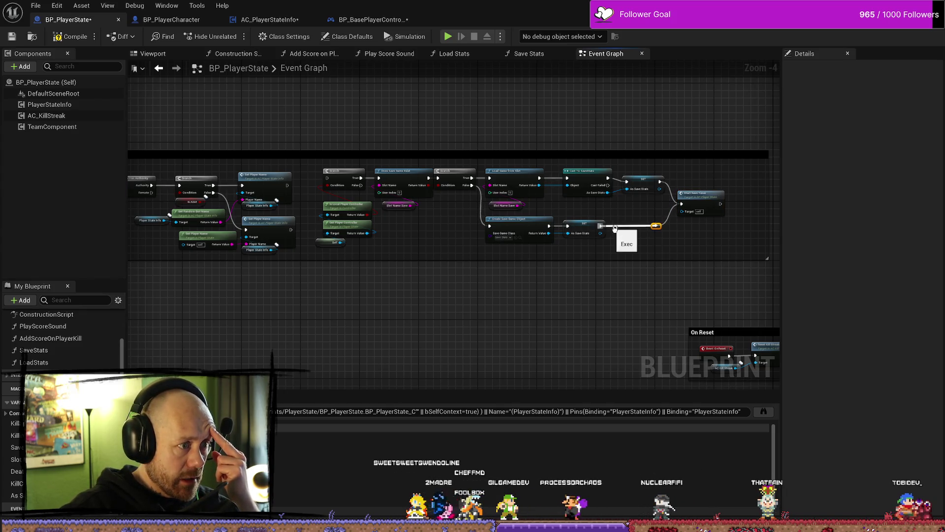
{"action": "left_click_drag", "start_coordinate": [711, 224], "coordinate": [655, 224]}
{"action": "left_click_drag", "start_coordinate": [307, 212], "coordinate": [394, 213]}
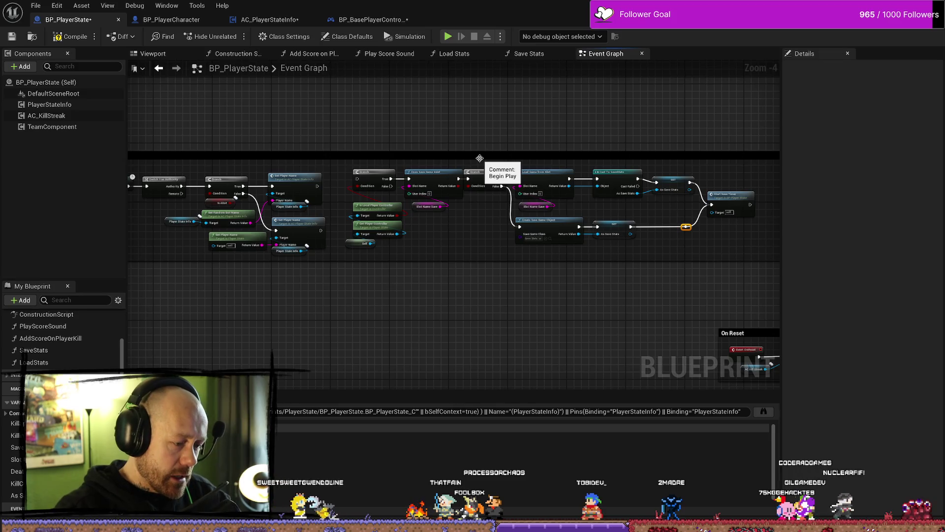
Shrink the Begin Play comment to only the player-name nodes and select the save/load chain
{"action": "left_click_drag", "start_coordinate": [702, 171], "coordinate": [641, 158]}
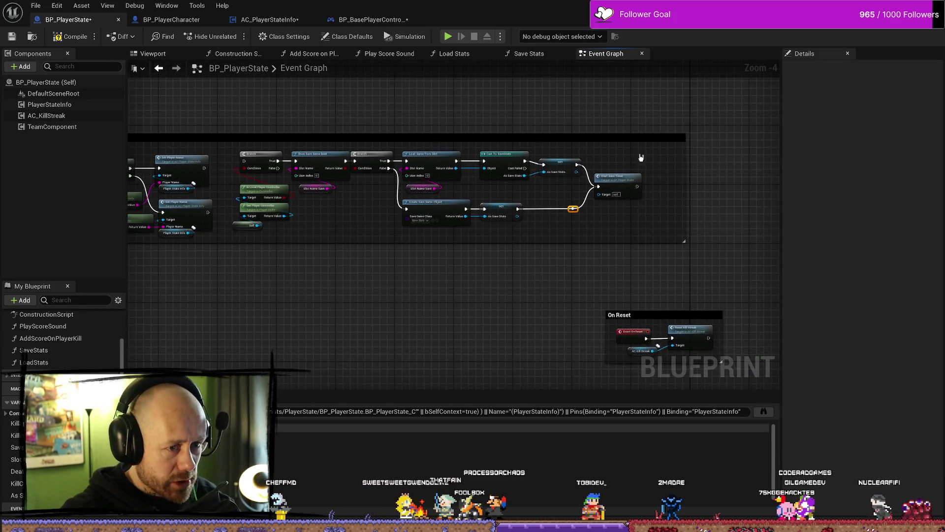
{"action": "left_click_drag", "start_coordinate": [354, 163], "coordinate": [586, 147]}
{"action": "left_click_drag", "start_coordinate": [633, 116], "coordinate": [483, 116]}
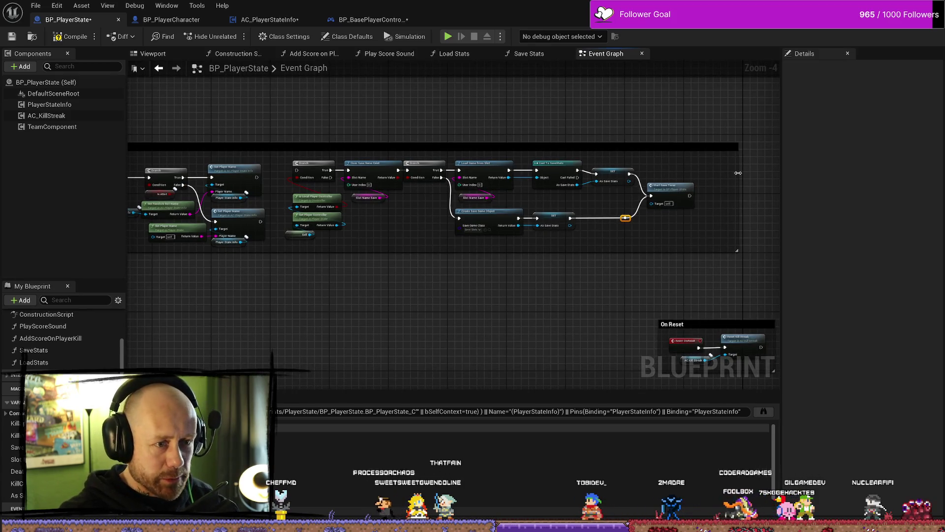
{"action": "left_click_drag", "start_coordinate": [737, 177], "coordinate": [246, 170]}
{"action": "mouse_move", "coordinate": [337, 276]}
{"action": "left_mouse_down"}
{"action": "mouse_move", "coordinate": [612, 280]}
{"action": "mouse_move", "coordinate": [714, 258]}
{"action": "mouse_move", "coordinate": [694, 245]}
{"action": "left_mouse_up"}
Move the save/load node group up and right, and reposition the Begin Play comment group
{"action": "scroll", "coordinate": [687, 245], "scroll_direction": "down", "scroll_amount": 4}
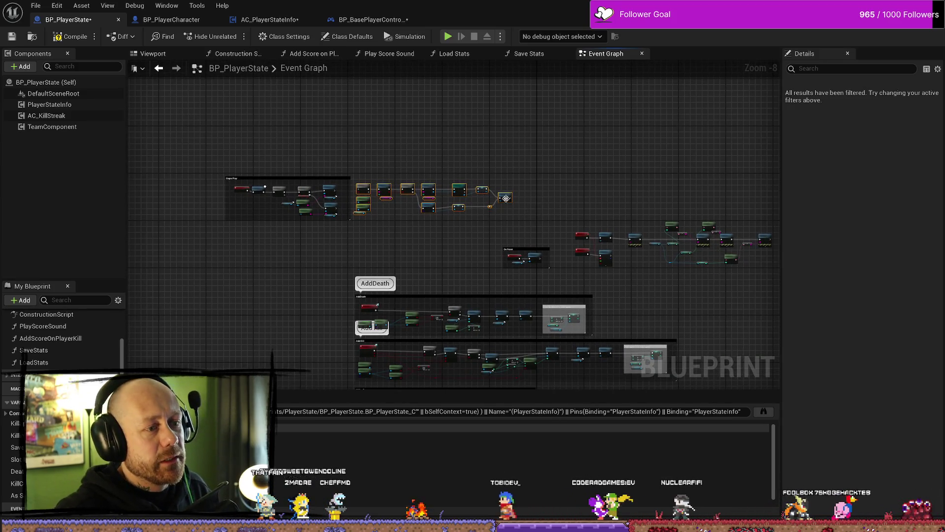
{"action": "mouse_move", "coordinate": [521, 189]}
{"action": "left_mouse_down"}
{"action": "mouse_move", "coordinate": [609, 101]}
{"action": "mouse_move", "coordinate": [713, 129]}
{"action": "mouse_move", "coordinate": [493, 135]}
{"action": "mouse_move", "coordinate": [521, 141]}
{"action": "mouse_move", "coordinate": [500, 199]}
{"action": "mouse_move", "coordinate": [406, 179]}
{"action": "left_mouse_up"}
{"action": "scroll", "coordinate": [405, 179], "scroll_direction": "up", "scroll_amount": 1}
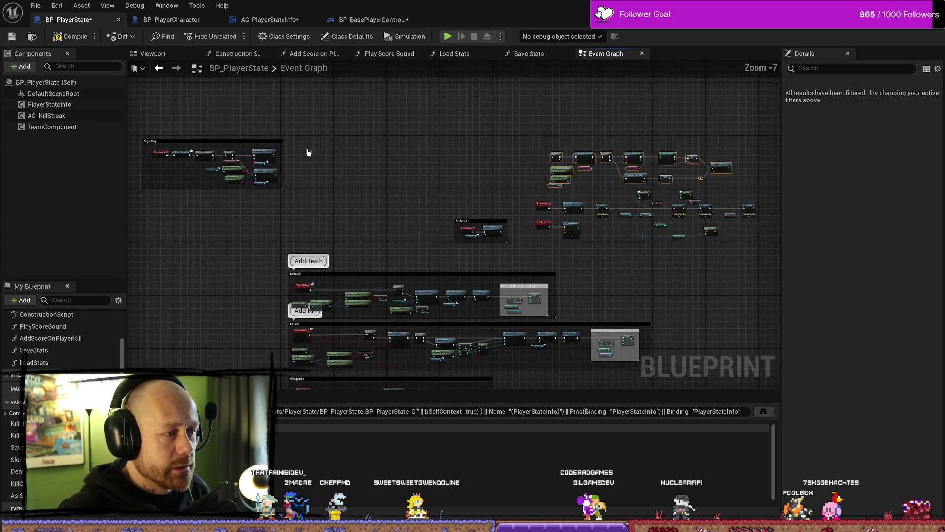
{"action": "mouse_move", "coordinate": [252, 145]}
{"action": "left_mouse_down"}
{"action": "mouse_move", "coordinate": [305, 147]}
{"action": "mouse_move", "coordinate": [407, 216]}
{"action": "left_mouse_up"}
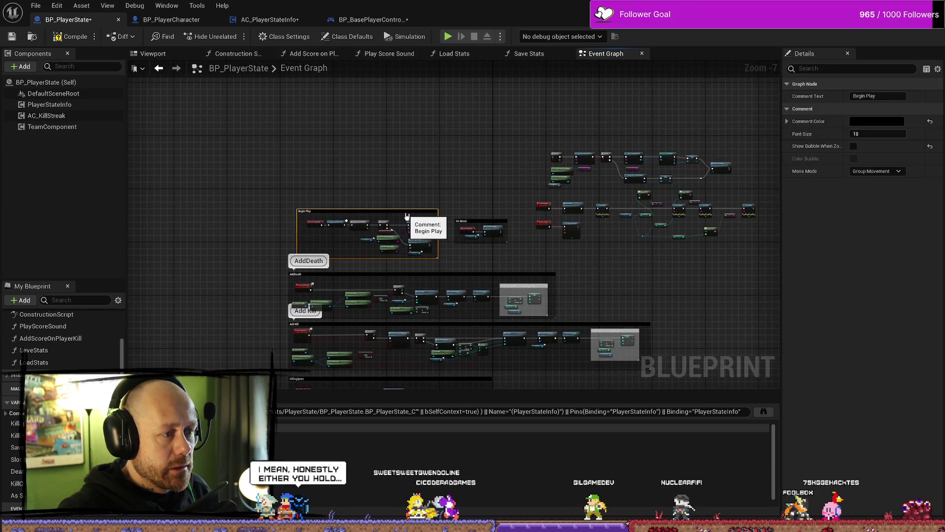
Move the 'setting deaths' and 'setting kills in save game' comments upward and narrow them
{"action": "scroll", "coordinate": [556, 207], "scroll_direction": "up", "scroll_amount": 4}
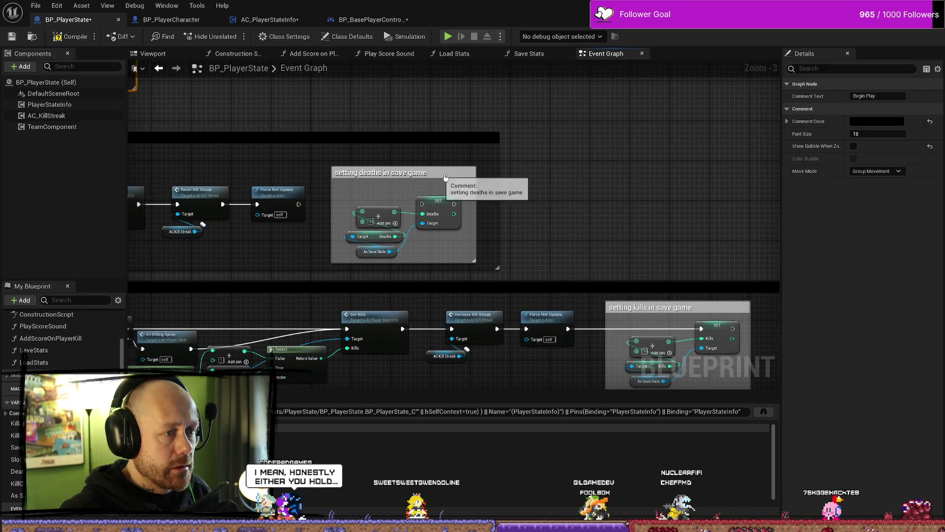
{"action": "mouse_move", "coordinate": [457, 170]}
{"action": "left_mouse_down"}
{"action": "mouse_move", "coordinate": [722, 121]}
{"action": "mouse_move", "coordinate": [742, 105]}
{"action": "left_mouse_up"}
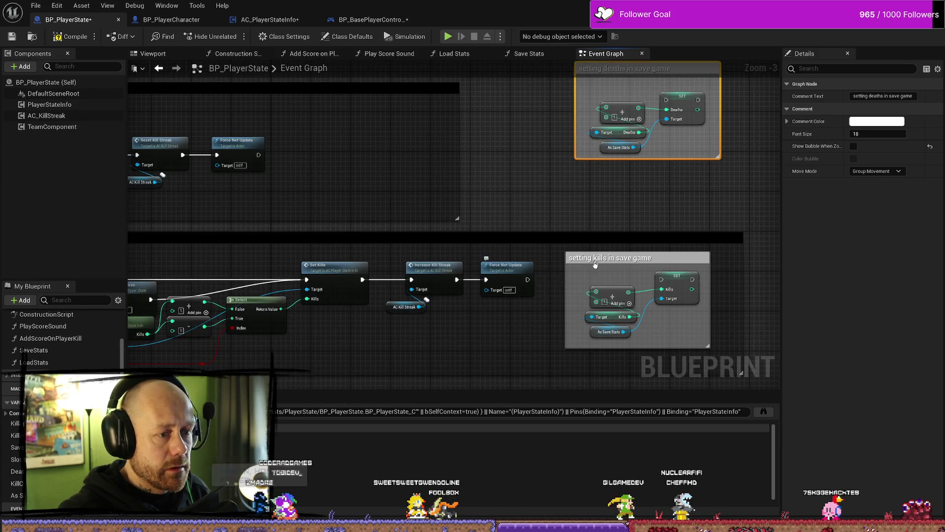
{"action": "left_click_drag", "start_coordinate": [374, 291], "coordinate": [566, 115]}
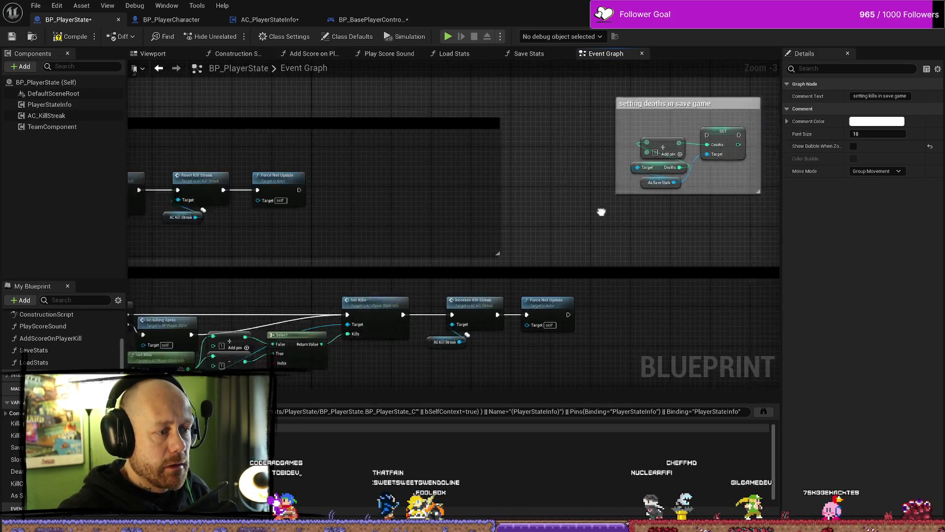
{"action": "mouse_move", "coordinate": [601, 212]}
{"action": "left_mouse_down"}
{"action": "mouse_move", "coordinate": [602, 232]}
{"action": "mouse_move", "coordinate": [571, 242]}
{"action": "left_mouse_up"}
{"action": "scroll", "coordinate": [601, 232], "scroll_direction": "down", "scroll_amount": 1}
{"action": "left_click_drag", "start_coordinate": [504, 148], "coordinate": [371, 147]}
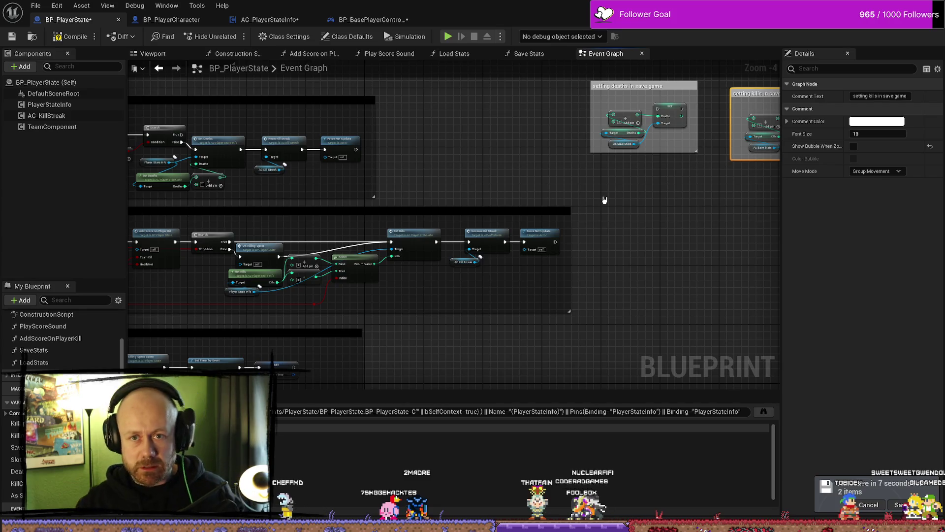
Select both save-game comments together, move them up, and clear the selection
{"action": "scroll", "coordinate": [606, 172], "scroll_direction": "down", "scroll_amount": 4}
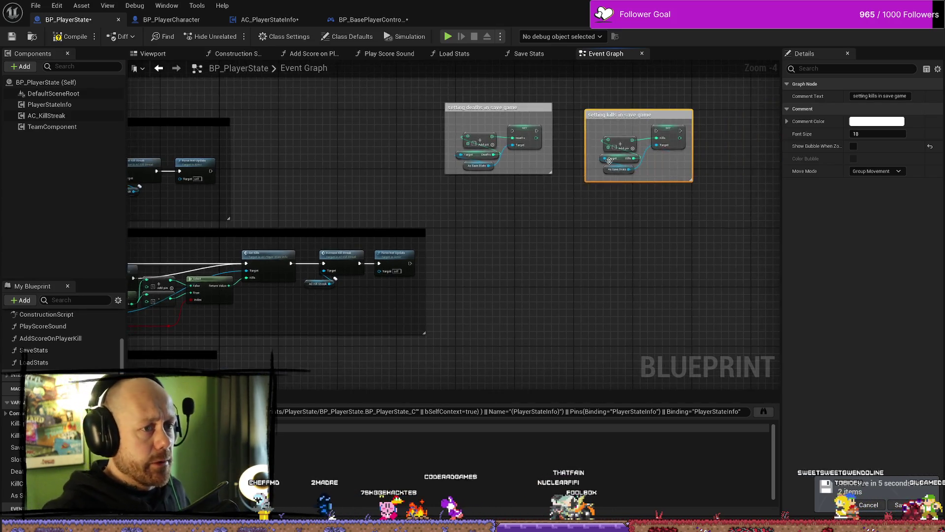
{"action": "scroll", "coordinate": [607, 139], "scroll_direction": "up", "scroll_amount": 3}
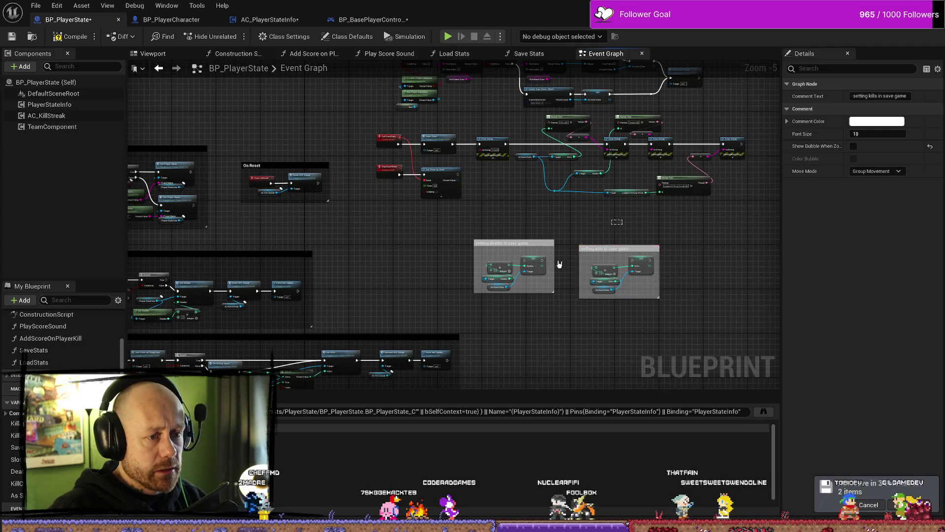
{"action": "left_click", "coordinate": [515, 253], "text": "shift"}
{"action": "left_click_drag", "start_coordinate": [519, 246], "coordinate": [522, 216]}
{"action": "left_click", "coordinate": [692, 257]}
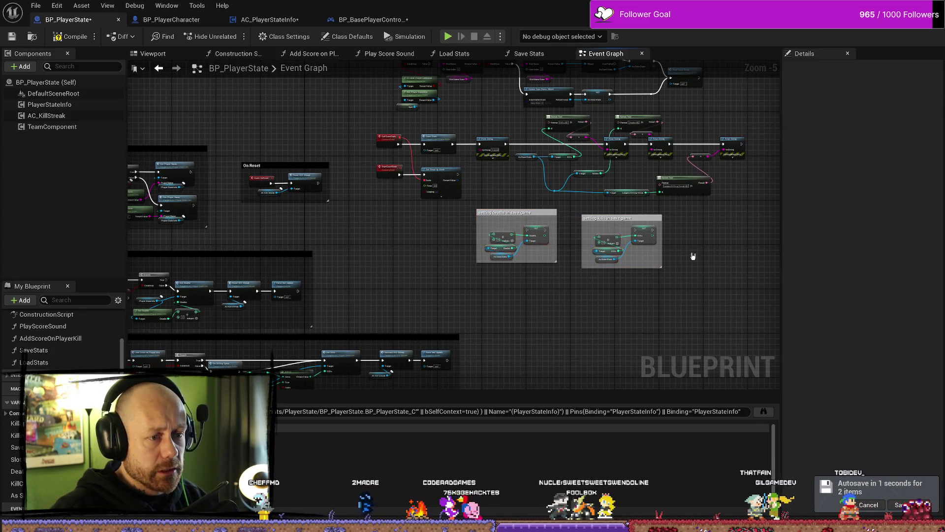
Select the 'setting kills in save game' comment, view the save-game nodes, then deselect it
{"action": "scroll", "coordinate": [663, 246], "scroll_direction": "up", "scroll_amount": 2}
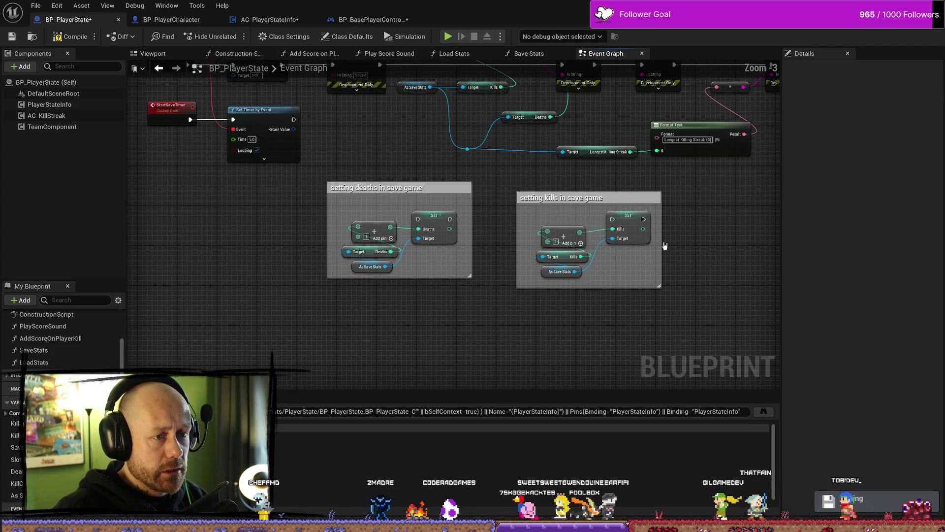
{"action": "left_click", "coordinate": [605, 190]}
{"action": "scroll", "coordinate": [432, 179], "scroll_direction": "down", "scroll_amount": 5}
{"action": "scroll", "coordinate": [374, 175], "scroll_direction": "up", "scroll_amount": 6}
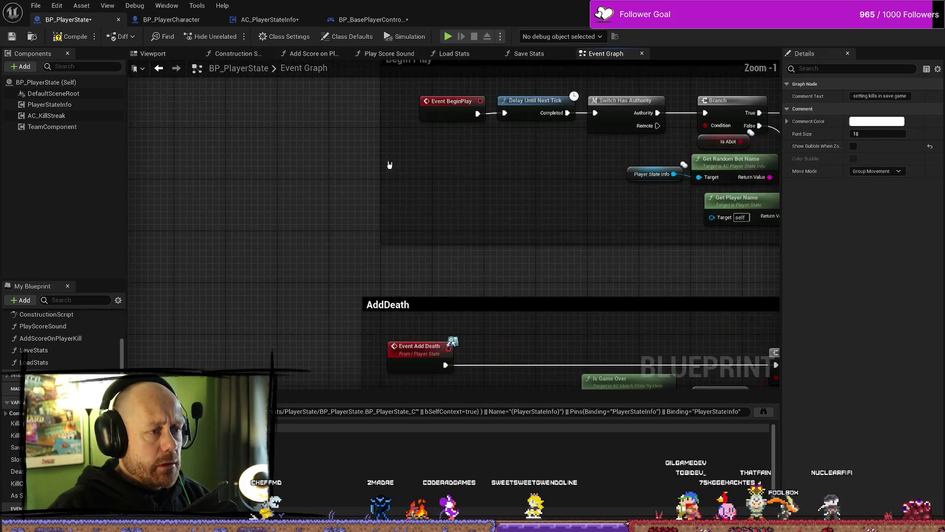
{"action": "scroll", "coordinate": [538, 176], "scroll_direction": "down", "scroll_amount": 4}
{"action": "scroll", "coordinate": [449, 164], "scroll_direction": "up", "scroll_amount": 2}
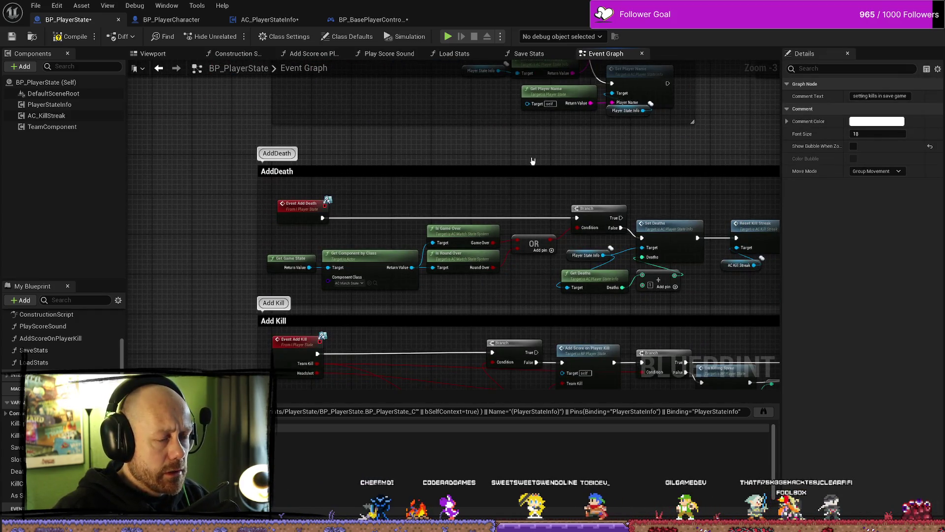
{"action": "scroll", "coordinate": [598, 244], "scroll_direction": "down", "scroll_amount": 2}
{"action": "scroll", "coordinate": [560, 190], "scroll_direction": "up", "scroll_amount": 2}
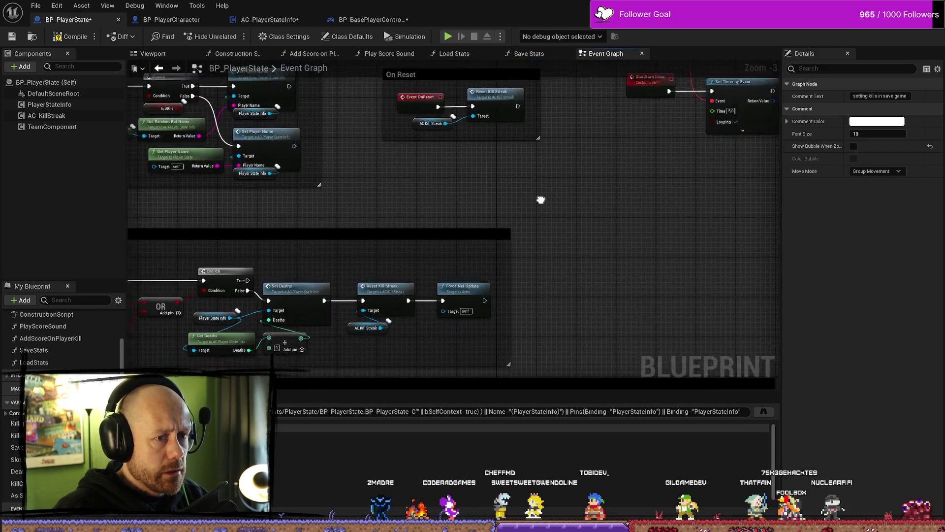
{"action": "scroll", "coordinate": [561, 190], "scroll_direction": "down", "scroll_amount": 2}
{"action": "scroll", "coordinate": [500, 303], "scroll_direction": "up", "scroll_amount": 2}
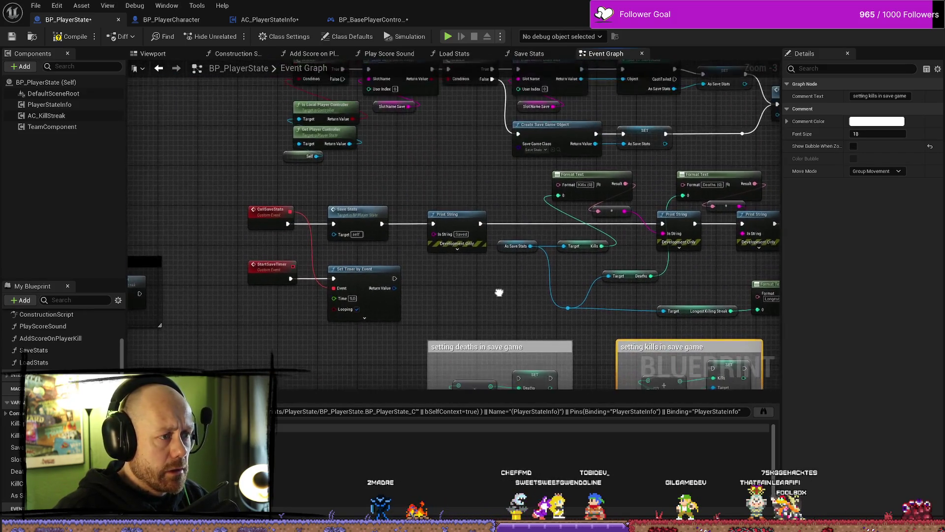
{"action": "left_click_drag", "start_coordinate": [500, 302], "coordinate": [501, 333]}
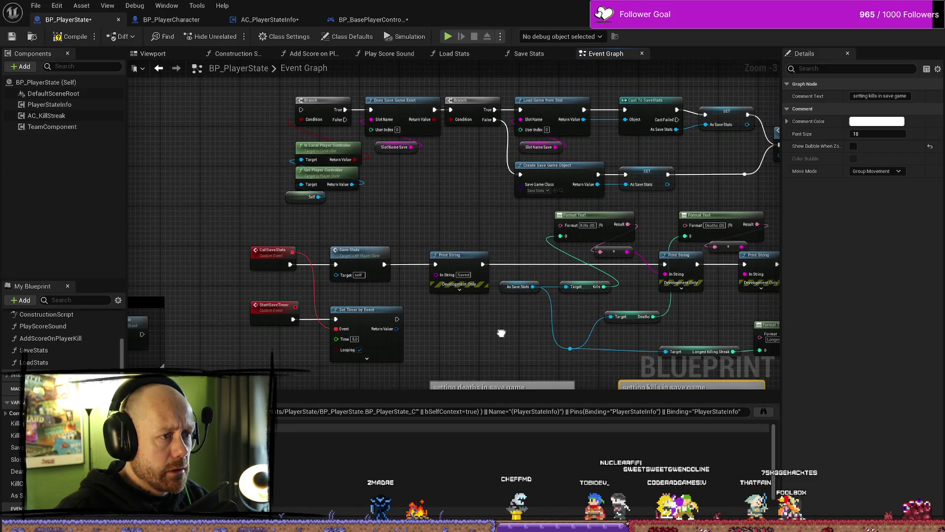
{"action": "scroll", "coordinate": [500, 332], "scroll_direction": "down", "scroll_amount": 2}
{"action": "scroll", "coordinate": [412, 246], "scroll_direction": "up", "scroll_amount": 2}
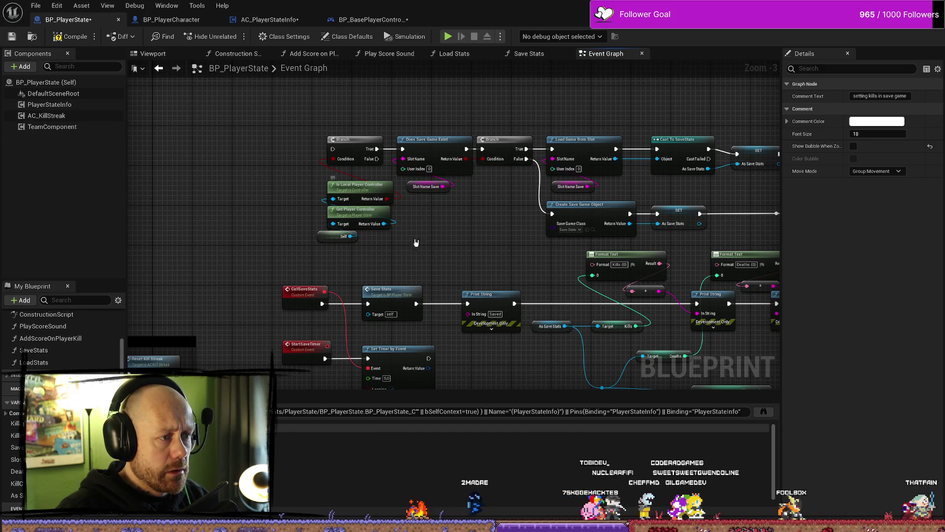
{"action": "left_click", "coordinate": [500, 239]}
{"action": "scroll", "coordinate": [426, 210], "scroll_direction": "down", "scroll_amount": 3}
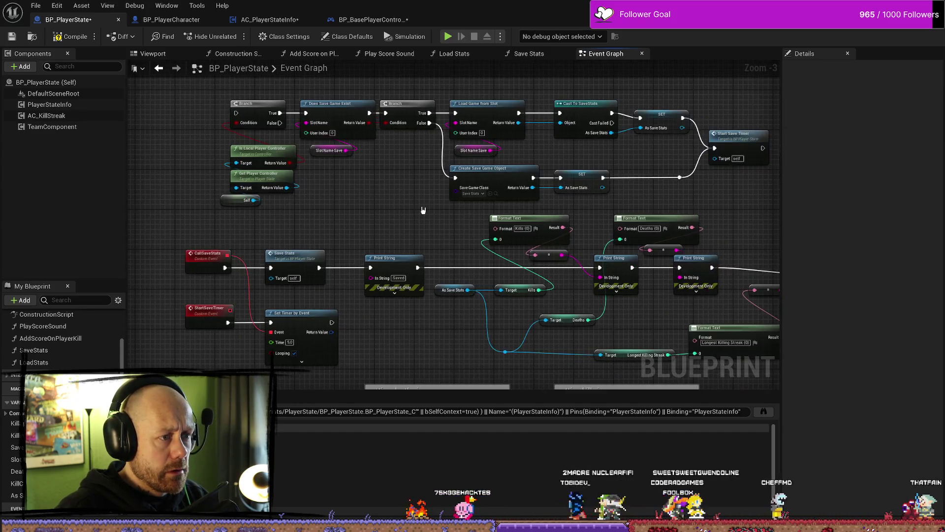
Raise the upper Branch/Load Game from Slot node group slightly and deselect it
{"action": "mouse_move", "coordinate": [604, 140]}
{"action": "left_mouse_down"}
{"action": "mouse_move", "coordinate": [302, 205]}
{"action": "mouse_move", "coordinate": [310, 205]}
{"action": "left_mouse_up"}
{"action": "left_click_drag", "start_coordinate": [401, 174], "coordinate": [407, 152]}
{"action": "left_click", "coordinate": [450, 197]}
{"action": "scroll", "coordinate": [449, 197], "scroll_direction": "up", "scroll_amount": 1}
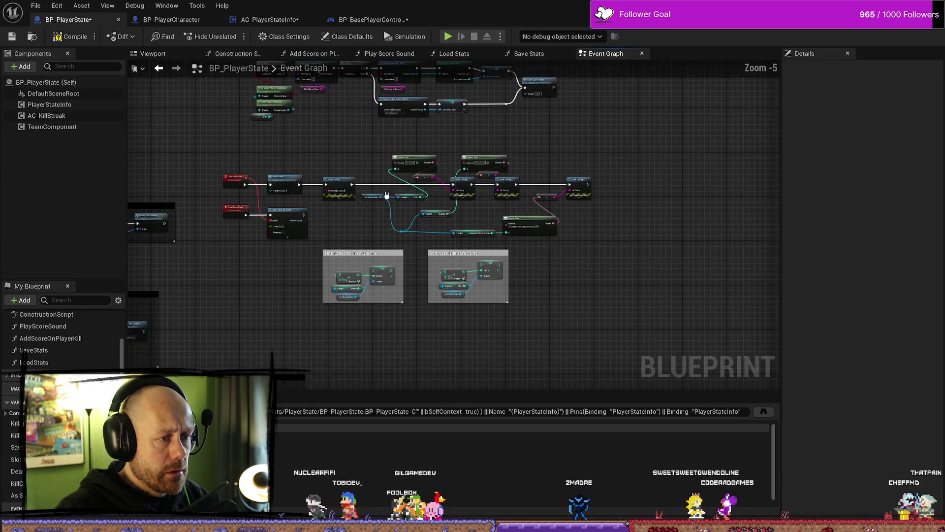
{"action": "mouse_move", "coordinate": [274, 154]}
{"action": "left_mouse_down"}
{"action": "mouse_move", "coordinate": [468, 172]}
{"action": "mouse_move", "coordinate": [459, 268]}
{"action": "mouse_move", "coordinate": [389, 220]}
{"action": "left_mouse_up"}
{"action": "scroll", "coordinate": [460, 268], "scroll_direction": "up", "scroll_amount": 3}
{"action": "scroll", "coordinate": [388, 220], "scroll_direction": "down", "scroll_amount": 1}
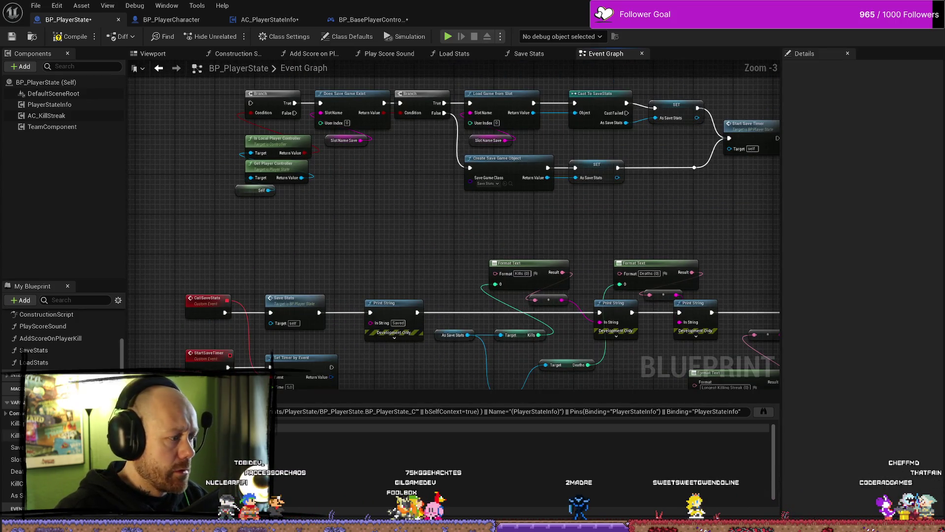
Open the SaveStats function graph and center its nodes
{"action": "double_click", "coordinate": [58, 350]}
{"action": "scroll", "coordinate": [419, 313], "scroll_direction": "down", "scroll_amount": 3}
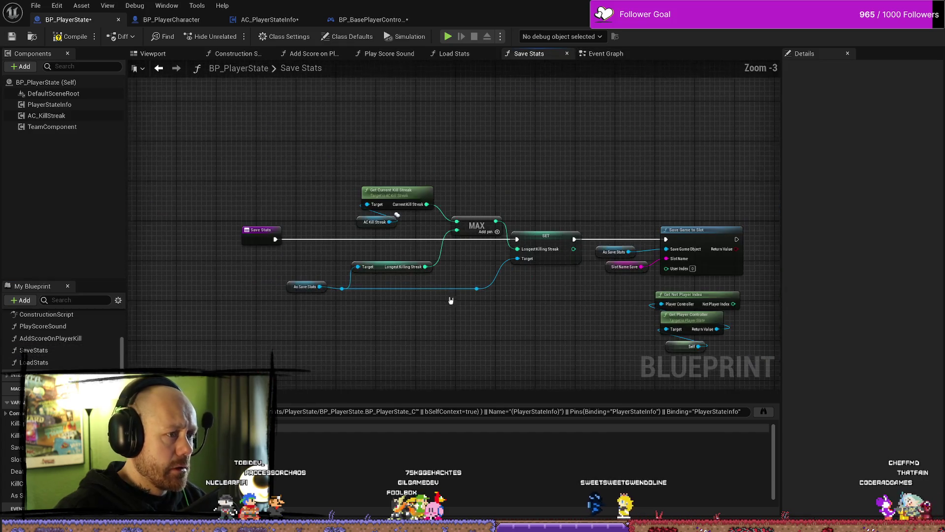
{"action": "left_click_drag", "start_coordinate": [559, 336], "coordinate": [495, 306]}
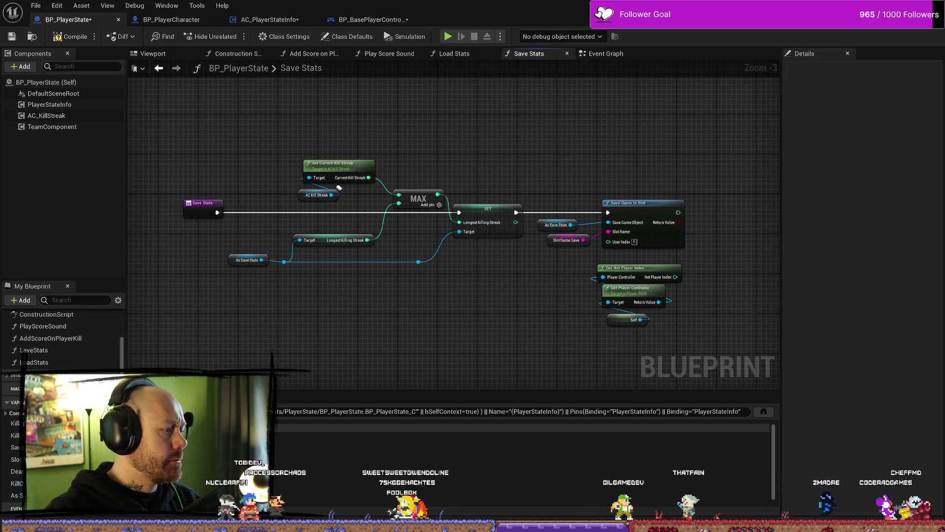
Delete the LoadStats function and compile BP_PlayerState
{"action": "left_click", "coordinate": [57, 363]}
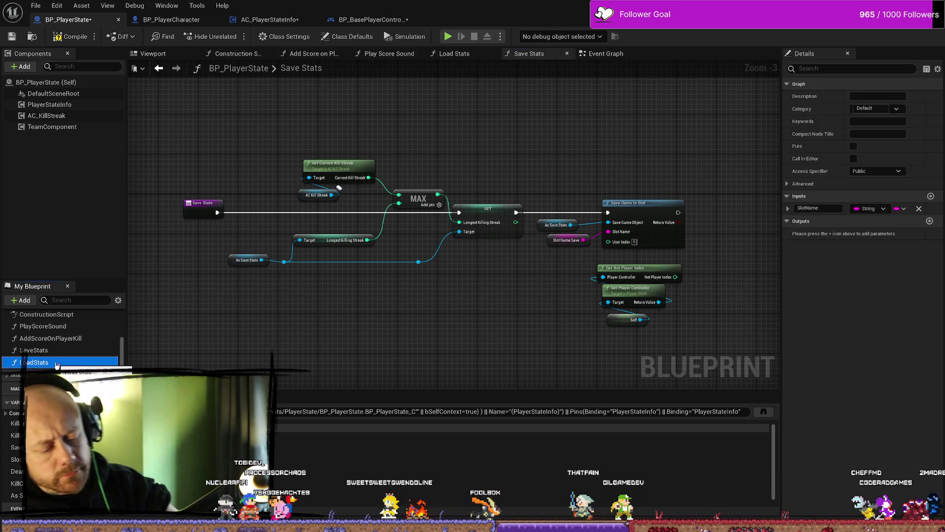
{"action": "key", "text": "Delete"}
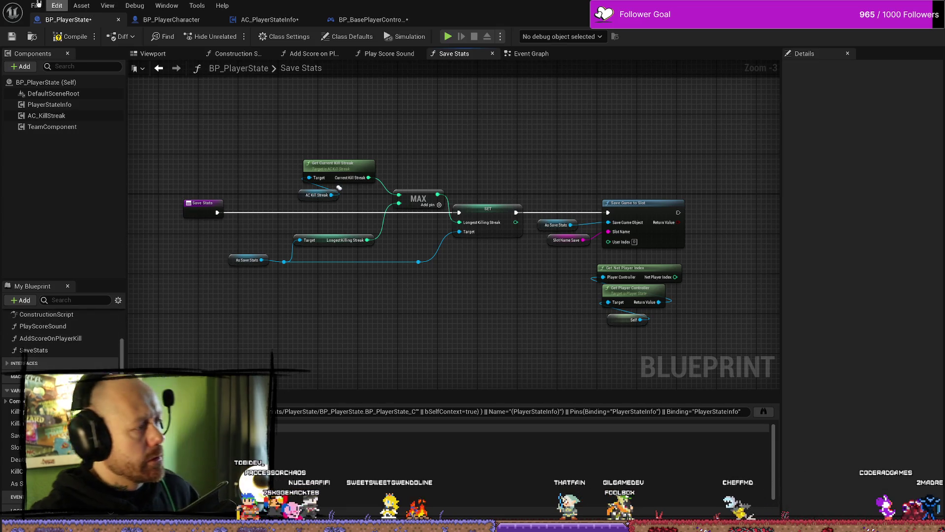
{"action": "left_click", "coordinate": [71, 37]}
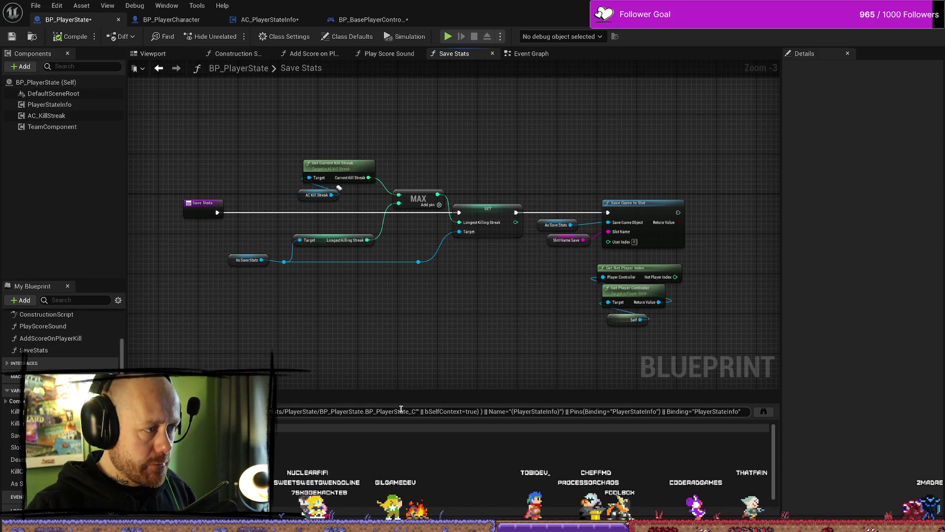
Switch across the open blueprint editors to reach AC_PlayerStateInfo
{"action": "left_click", "coordinate": [383, 21]}
{"action": "left_click", "coordinate": [58, 19]}
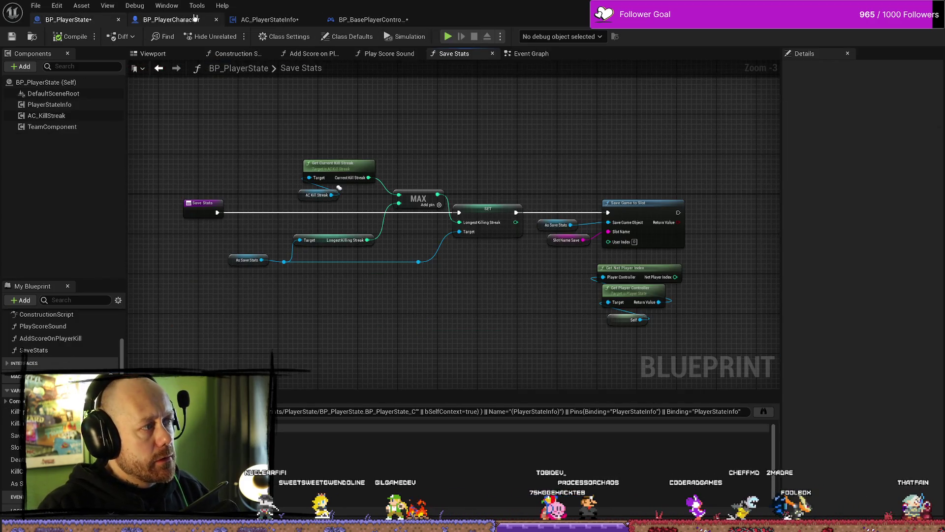
{"action": "left_click", "coordinate": [171, 20]}
{"action": "scroll", "coordinate": [333, 190], "scroll_direction": "up", "scroll_amount": 4}
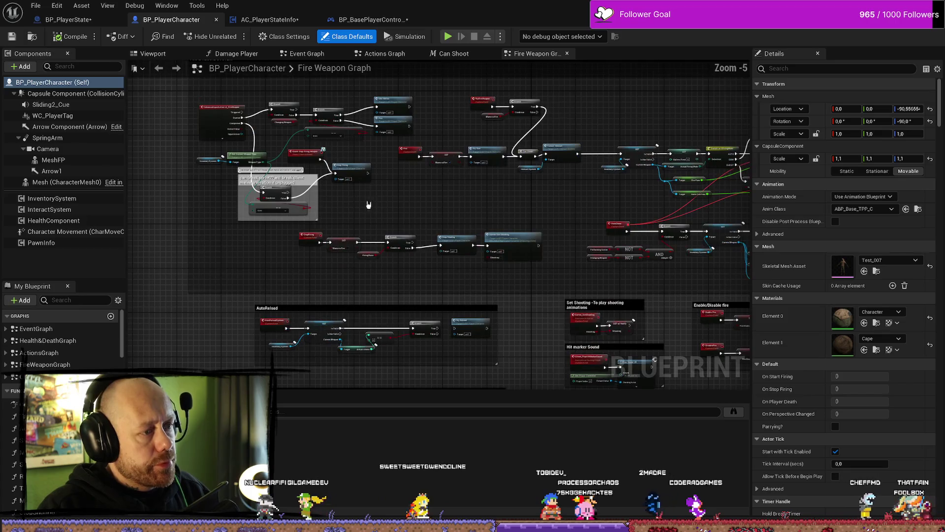
{"action": "left_click", "coordinate": [292, 19]}
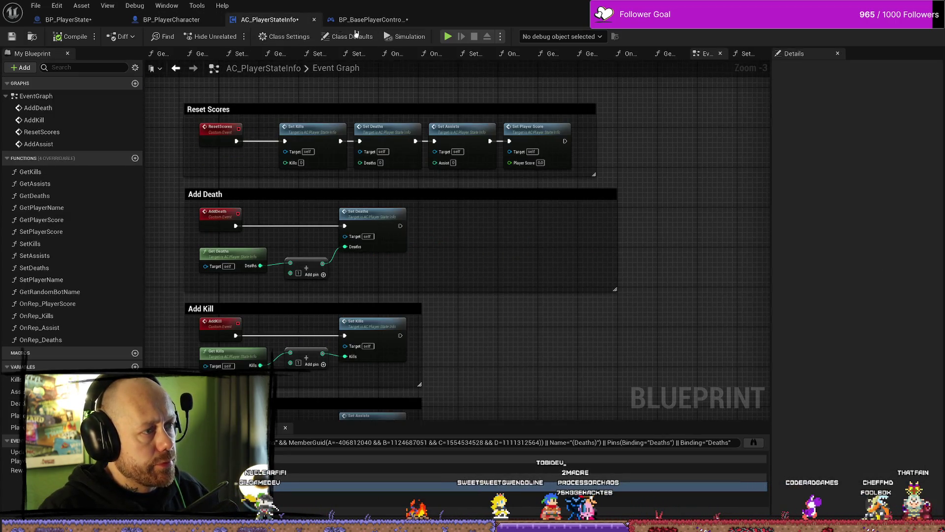
Close the extra function graph tabs, Get Player Score through Get Random Bot Name, keeping On Rep Player Score
{"action": "left_click", "coordinate": [175, 53]}
{"action": "left_click", "coordinate": [176, 54]}
{"action": "left_click", "coordinate": [175, 54]}
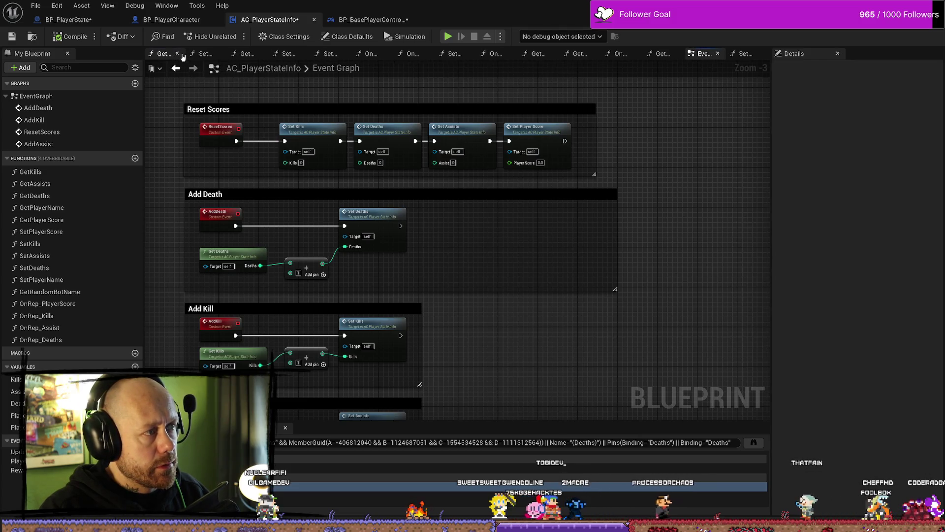
{"action": "left_click", "coordinate": [177, 54]}
{"action": "left_click", "coordinate": [183, 54]}
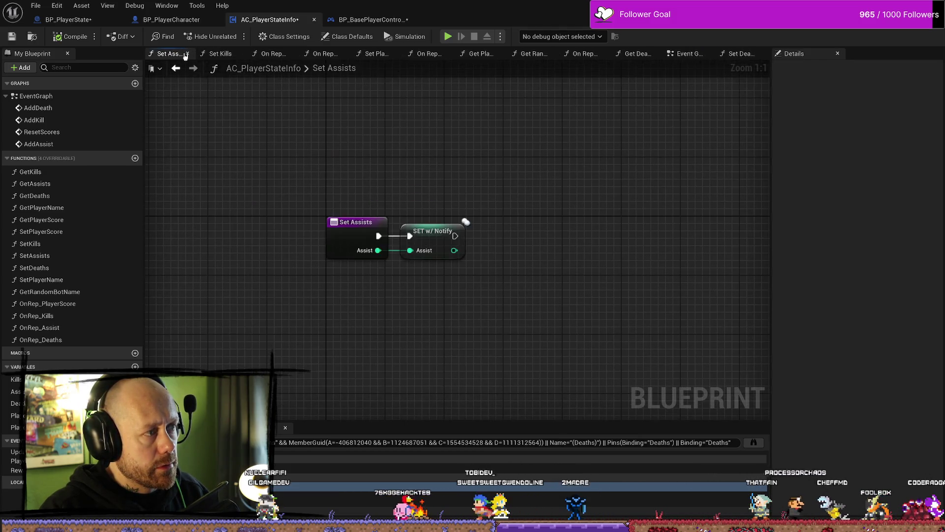
{"action": "left_click", "coordinate": [191, 54]}
{"action": "left_click", "coordinate": [192, 54]}
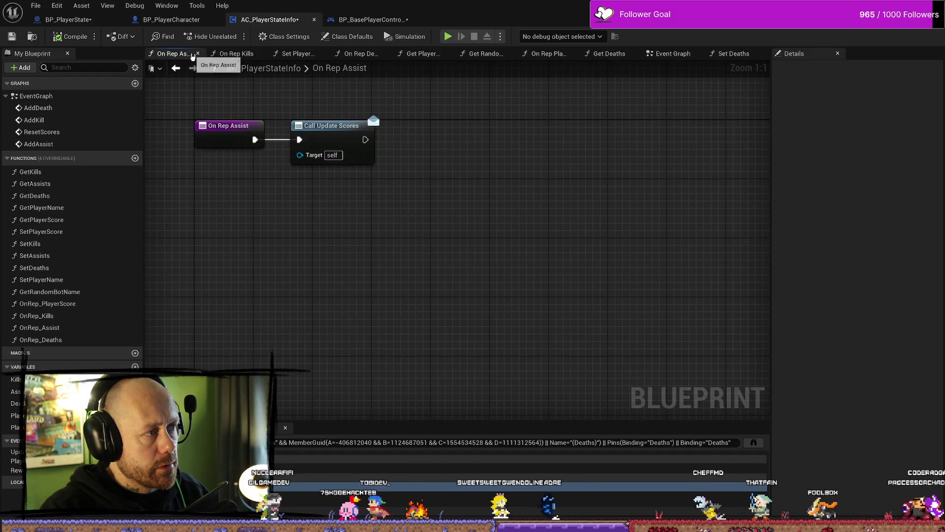
{"action": "left_click", "coordinate": [206, 54]}
{"action": "left_click", "coordinate": [205, 53]}
{"action": "left_click", "coordinate": [211, 53]}
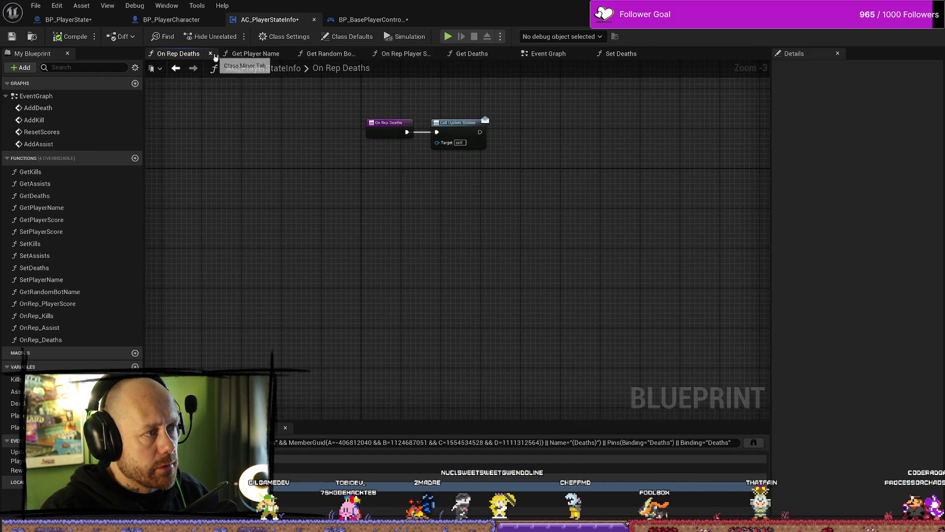
{"action": "left_click", "coordinate": [212, 54]}
{"action": "left_click", "coordinate": [212, 54]}
{"action": "left_click", "coordinate": [211, 54]}
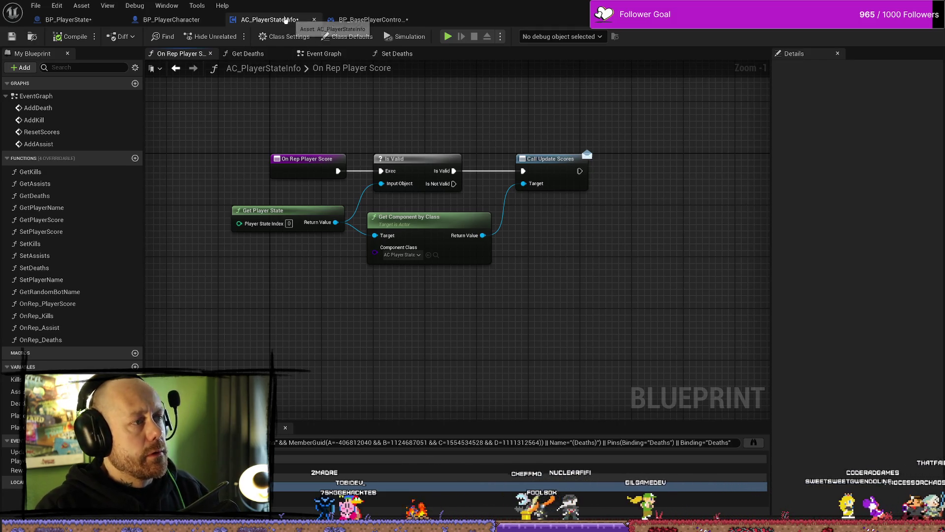
{"action": "right_click", "coordinate": [281, 23]}
Find the PlayerStateInfo component's class AC_PlayerStateInfo in the Content Browser and open its Reference Viewer
{"action": "left_click", "coordinate": [69, 19]}
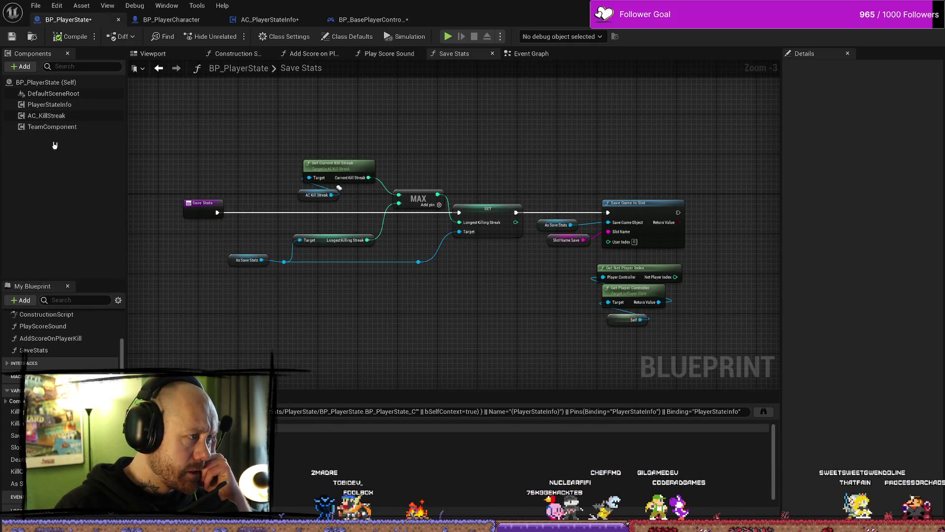
{"action": "left_click", "coordinate": [67, 106]}
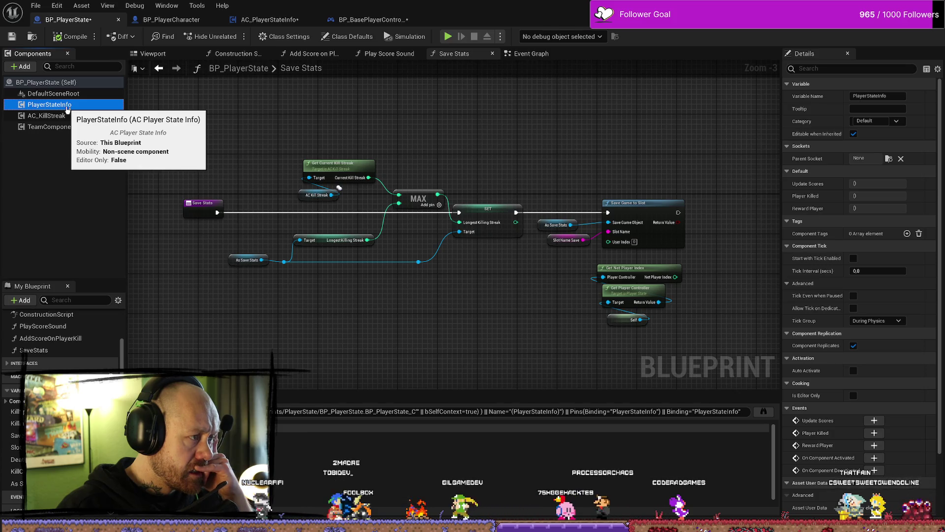
{"action": "right_click", "coordinate": [68, 108]}
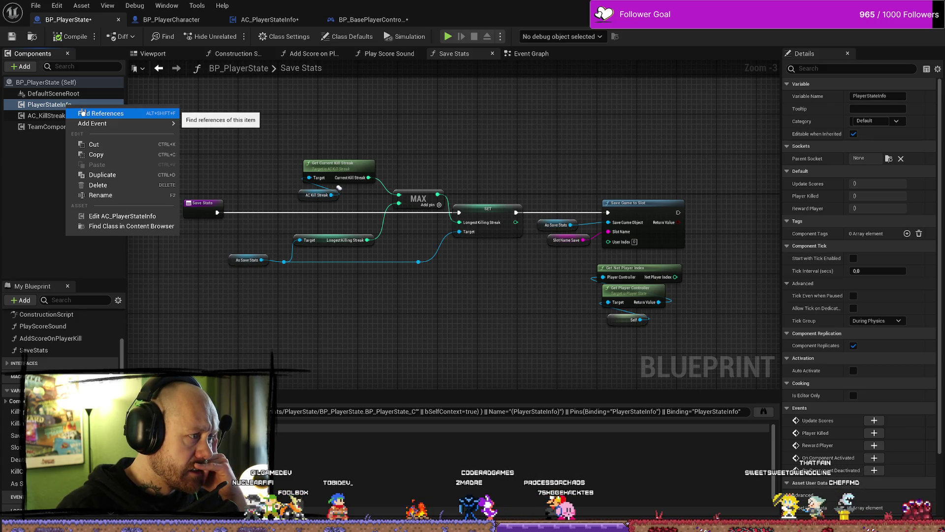
{"action": "left_click", "coordinate": [132, 227]}
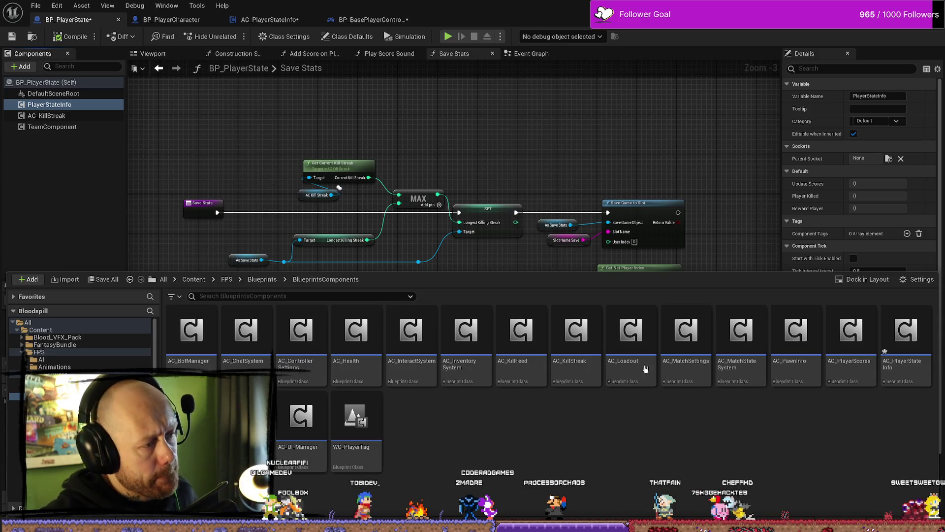
{"action": "right_click", "coordinate": [919, 340]}
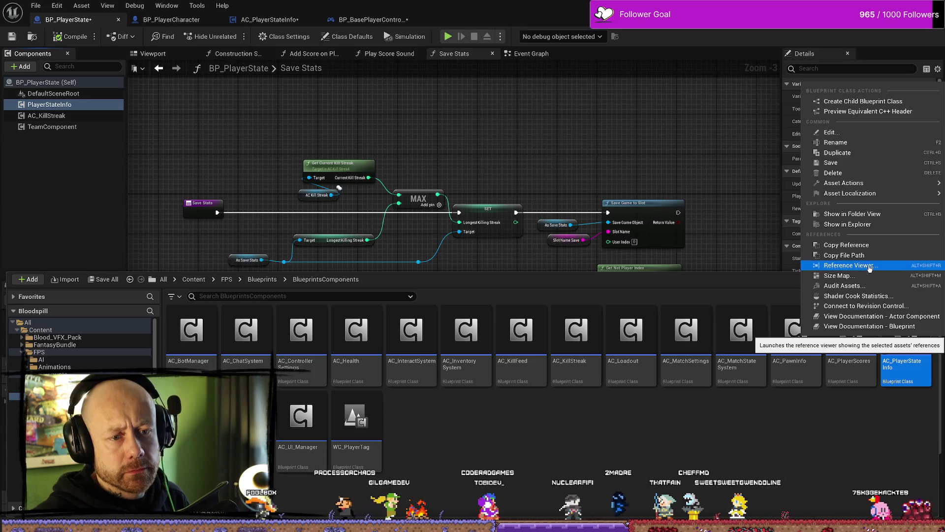
{"action": "left_click", "coordinate": [850, 266]}
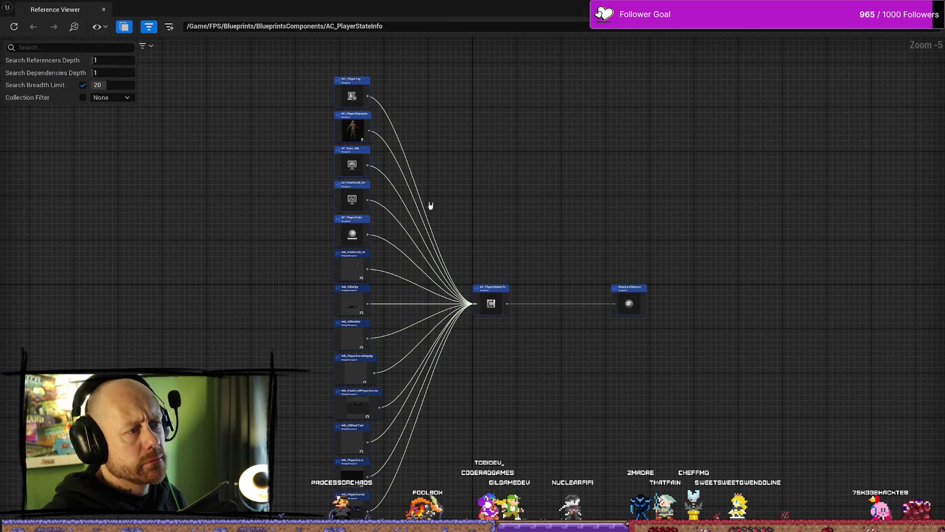
Frame AC_PlayerStateInfo's referencers and re-center the reference graph on BP_PlayerState
{"action": "scroll", "coordinate": [319, 120], "scroll_direction": "up", "scroll_amount": 5}
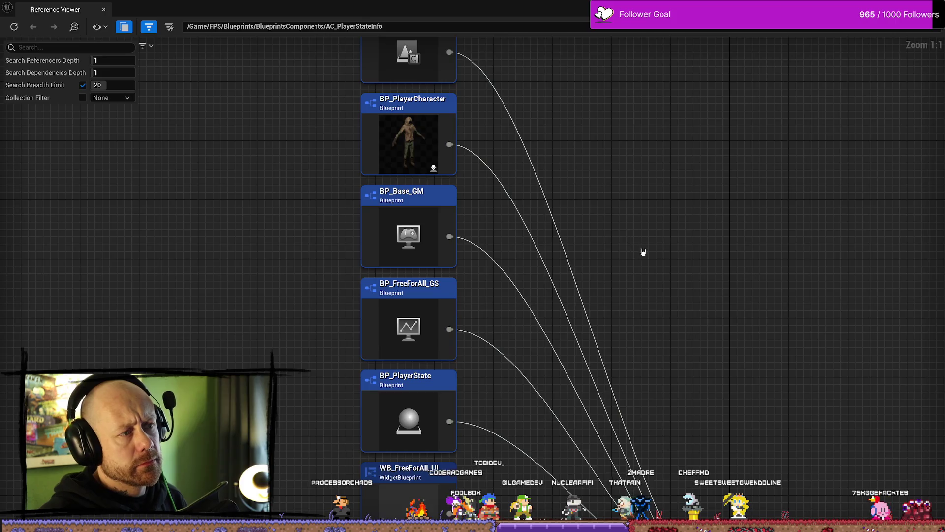
{"action": "scroll", "coordinate": [643, 251], "scroll_direction": "down", "scroll_amount": 1}
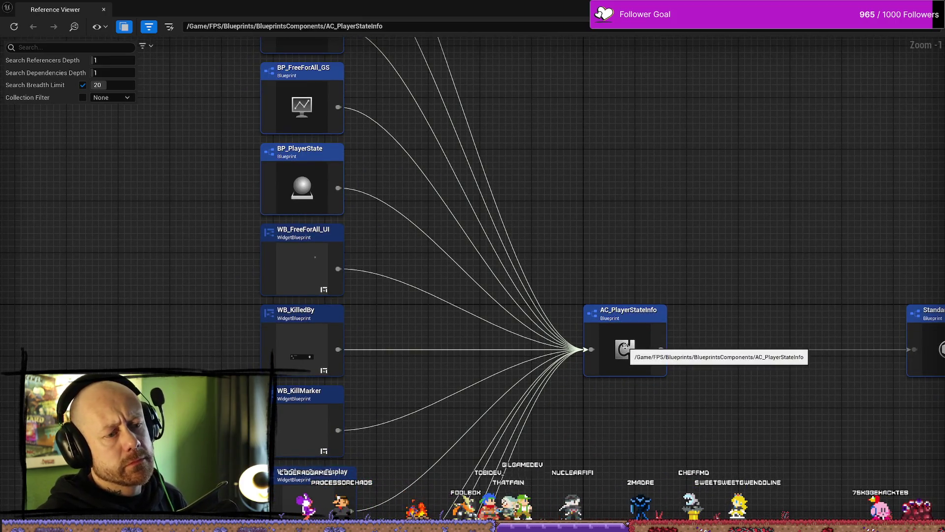
{"action": "left_click_drag", "start_coordinate": [736, 302], "coordinate": [658, 270]}
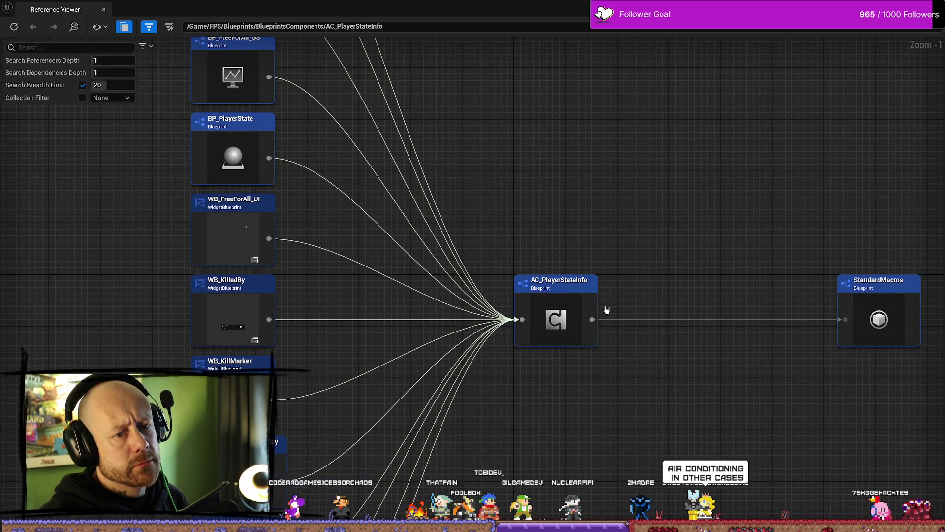
{"action": "scroll", "coordinate": [582, 247], "scroll_direction": "down", "scroll_amount": 1}
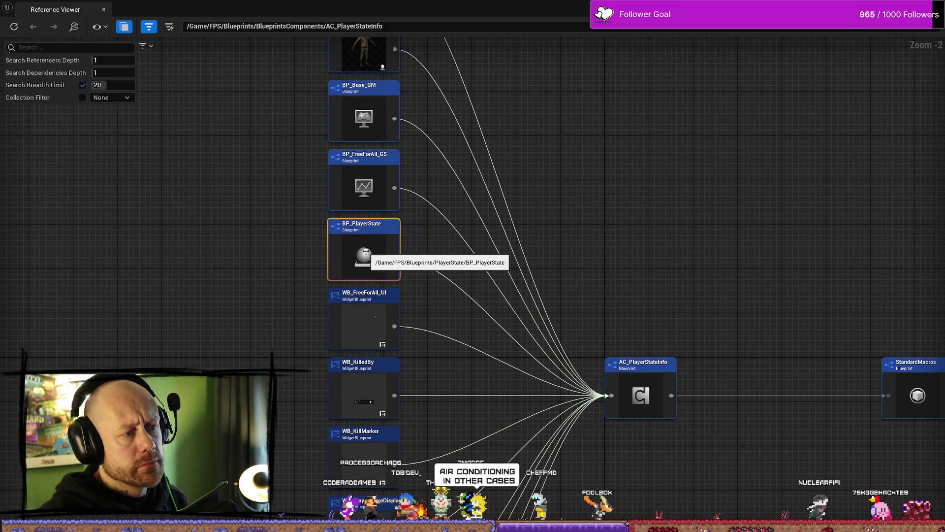
{"action": "right_click", "coordinate": [367, 254]}
{"action": "key", "text": "Escape"}
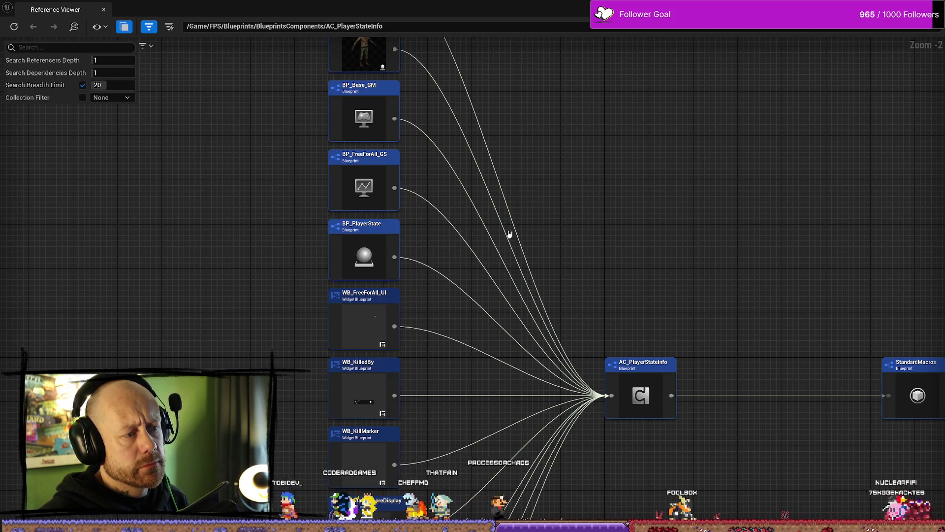
{"action": "double_click", "coordinate": [362, 251]}
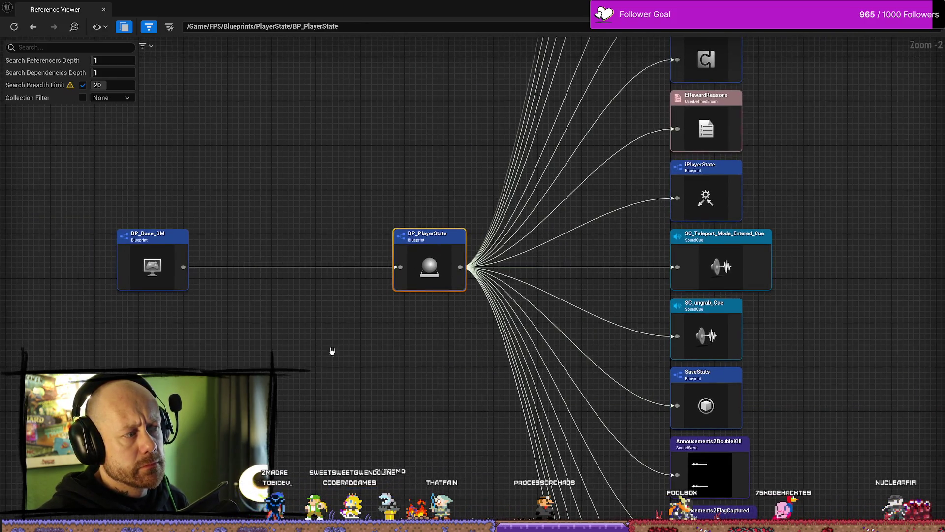
Zoom through BP_PlayerState's dependencies, then re-root the graph on AC_PlayerStateInfo
{"action": "scroll", "coordinate": [619, 317], "scroll_direction": "down", "scroll_amount": 5}
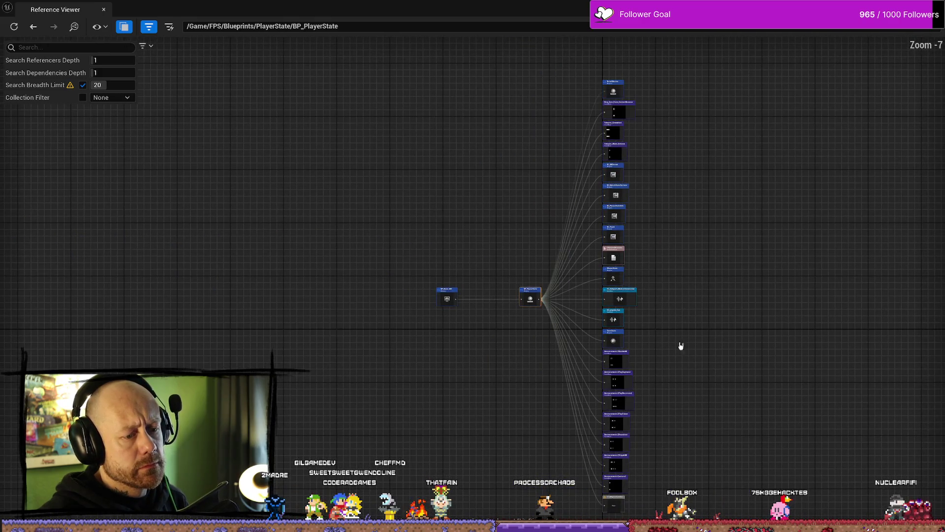
{"action": "scroll", "coordinate": [612, 334], "scroll_direction": "up", "scroll_amount": 4}
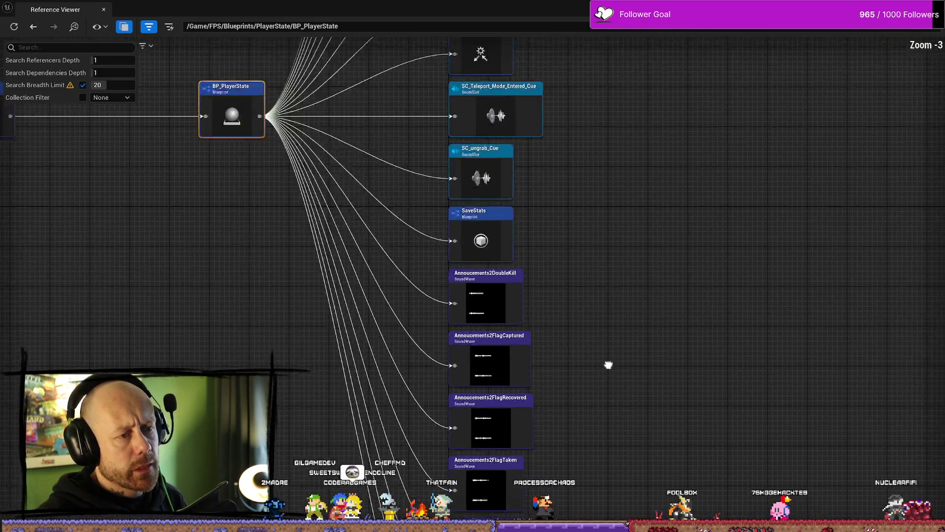
{"action": "scroll", "coordinate": [597, 211], "scroll_direction": "down", "scroll_amount": 2}
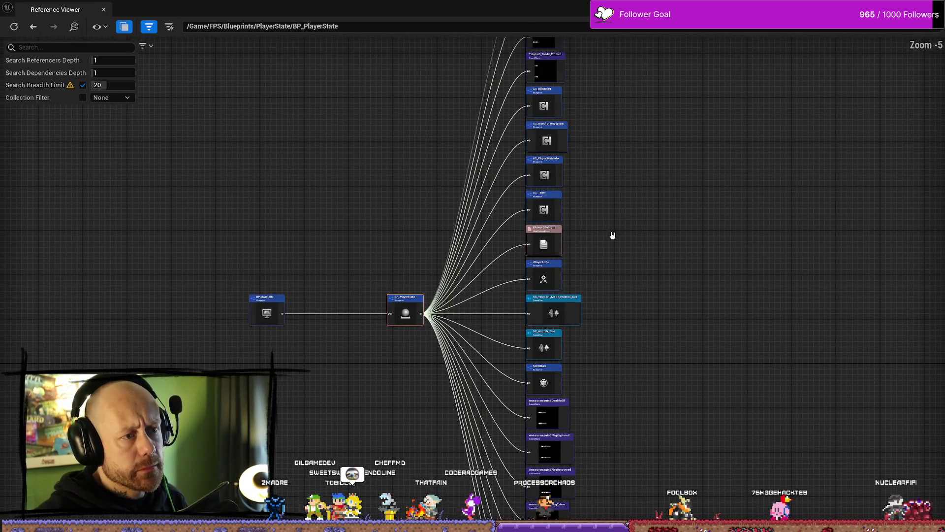
{"action": "scroll", "coordinate": [606, 164], "scroll_direction": "up", "scroll_amount": 4}
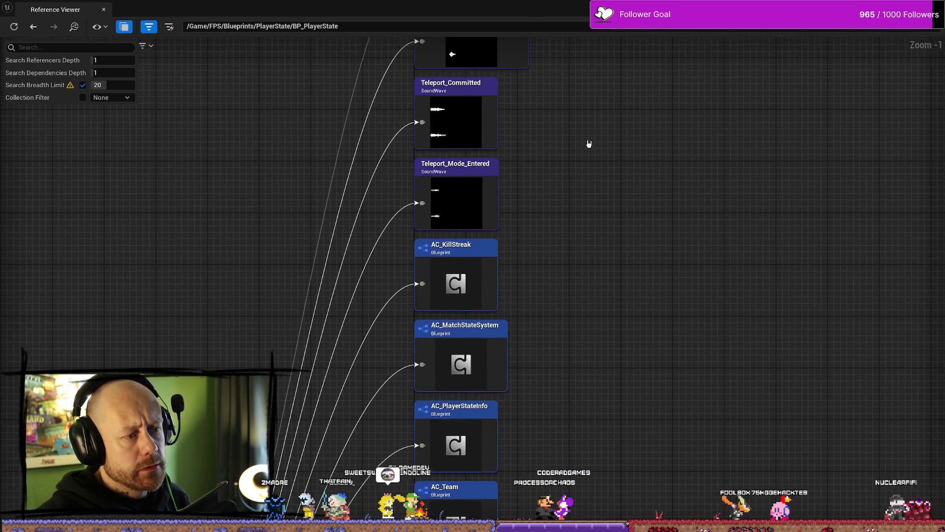
{"action": "scroll", "coordinate": [599, 192], "scroll_direction": "down", "scroll_amount": 1}
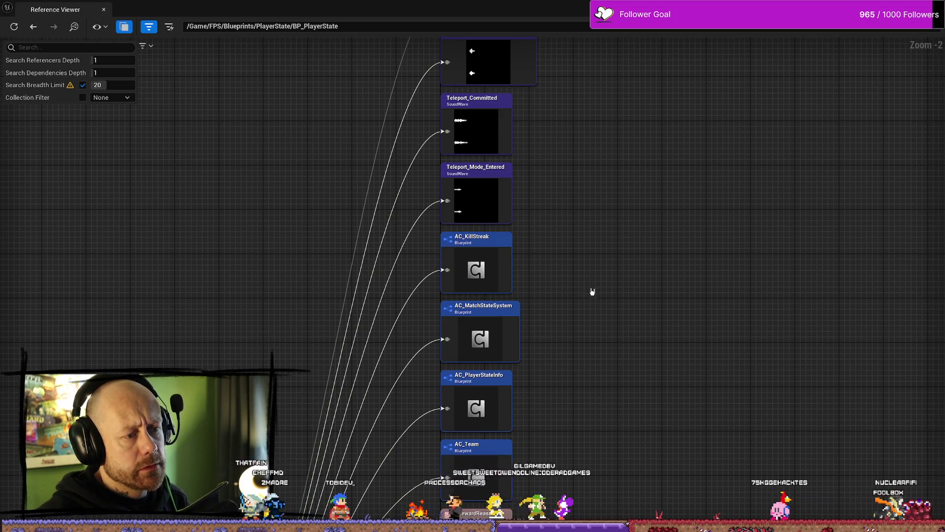
{"action": "scroll", "coordinate": [593, 291], "scroll_direction": "down", "scroll_amount": 1}
{"action": "scroll", "coordinate": [592, 290], "scroll_direction": "down", "scroll_amount": 2}
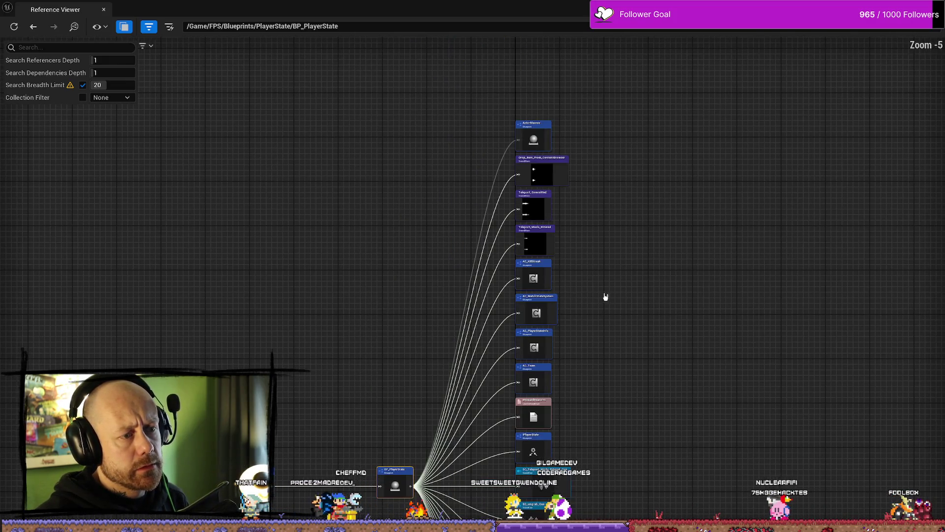
{"action": "scroll", "coordinate": [550, 114], "scroll_direction": "up", "scroll_amount": 1}
{"action": "scroll", "coordinate": [650, 355], "scroll_direction": "down", "scroll_amount": 1}
{"action": "scroll", "coordinate": [613, 270], "scroll_direction": "up", "scroll_amount": 1}
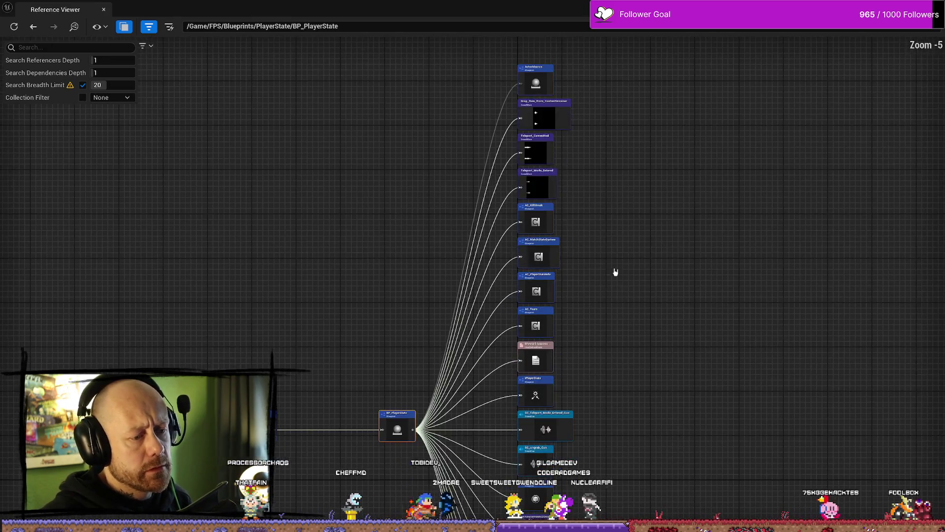
{"action": "scroll", "coordinate": [603, 380], "scroll_direction": "up", "scroll_amount": 1}
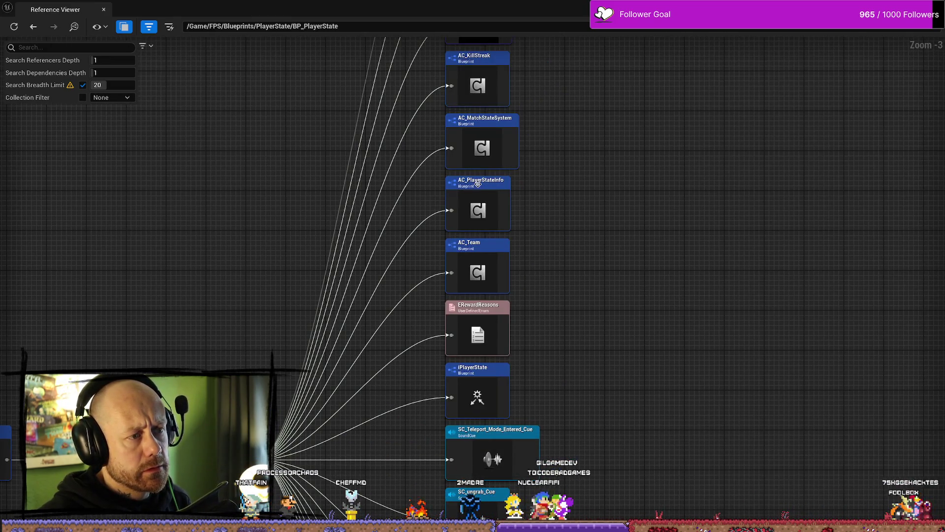
{"action": "double_click", "coordinate": [487, 211]}
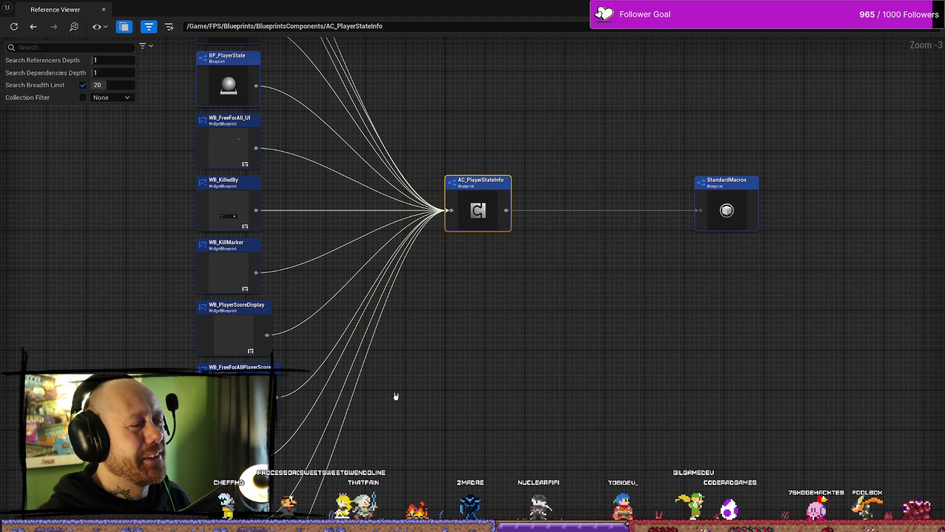
Frame the referencer widget nodes and select the BP_PlayerCharacter referencer
{"action": "mouse_move", "coordinate": [394, 394]}
{"action": "left_mouse_down"}
{"action": "mouse_move", "coordinate": [515, 331]}
{"action": "mouse_move", "coordinate": [527, 200]}
{"action": "mouse_move", "coordinate": [493, 338]}
{"action": "mouse_move", "coordinate": [451, 268]}
{"action": "mouse_move", "coordinate": [479, 154]}
{"action": "mouse_move", "coordinate": [481, 233]}
{"action": "left_mouse_up"}
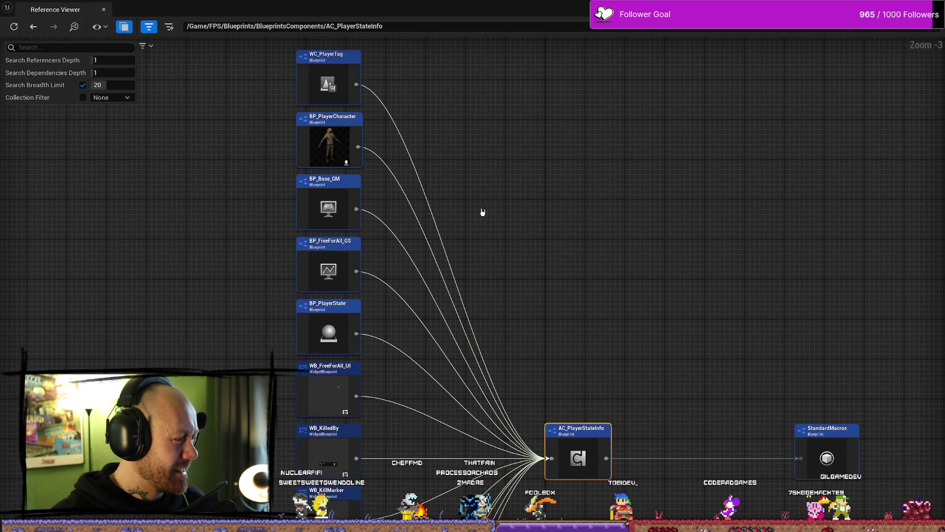
{"action": "left_click_drag", "start_coordinate": [588, 282], "coordinate": [610, 317]}
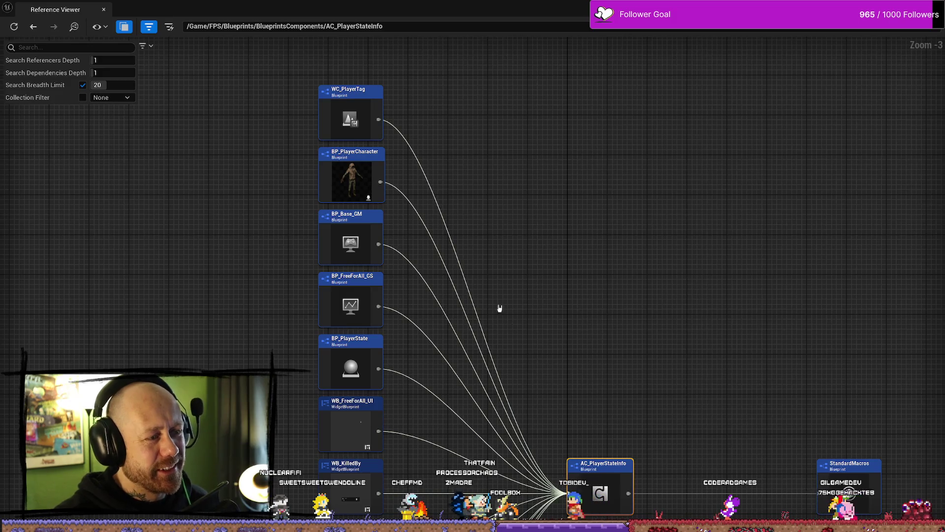
{"action": "left_click_drag", "start_coordinate": [625, 400], "coordinate": [587, 317]}
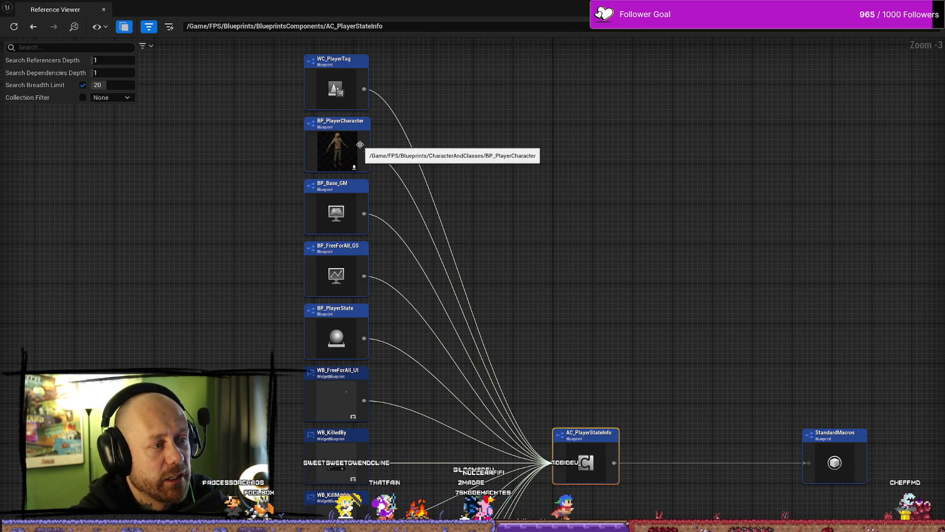
{"action": "left_click", "coordinate": [331, 153]}
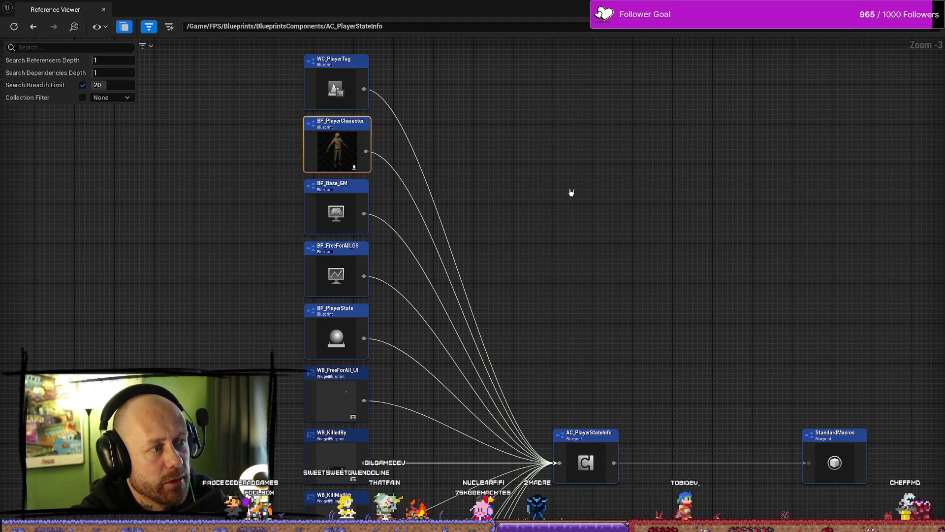
{"action": "mouse_move", "coordinate": [373, 322]}
{"action": "left_mouse_down"}
{"action": "mouse_move", "coordinate": [327, 369]}
{"action": "mouse_move", "coordinate": [464, 408]}
{"action": "left_mouse_up"}
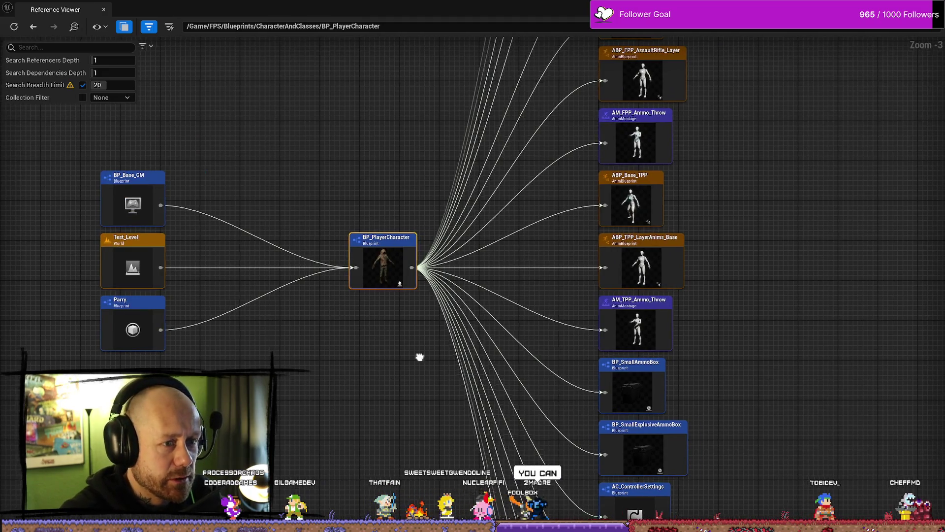
{"action": "scroll", "coordinate": [420, 355], "scroll_direction": "down", "scroll_amount": 3}
{"action": "scroll", "coordinate": [481, 152], "scroll_direction": "up", "scroll_amount": 3}
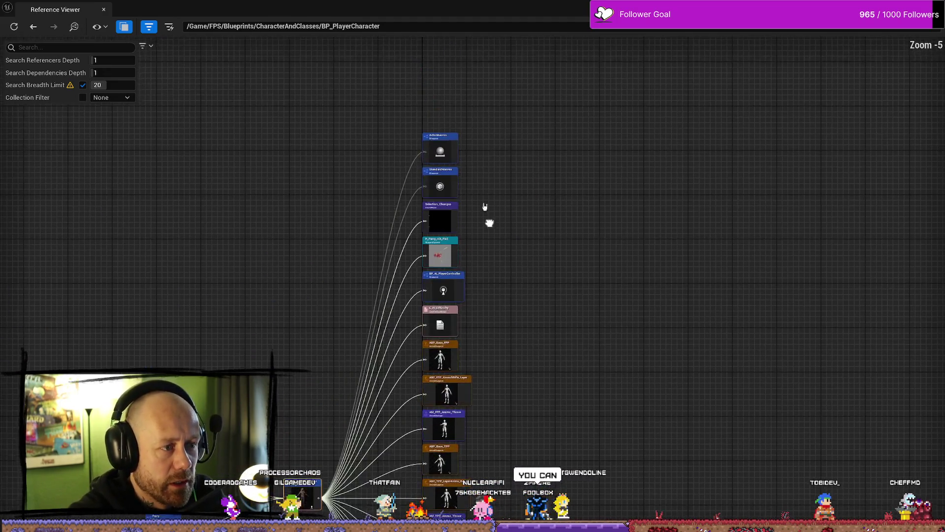
{"action": "left_click_drag", "start_coordinate": [492, 368], "coordinate": [485, 230]}
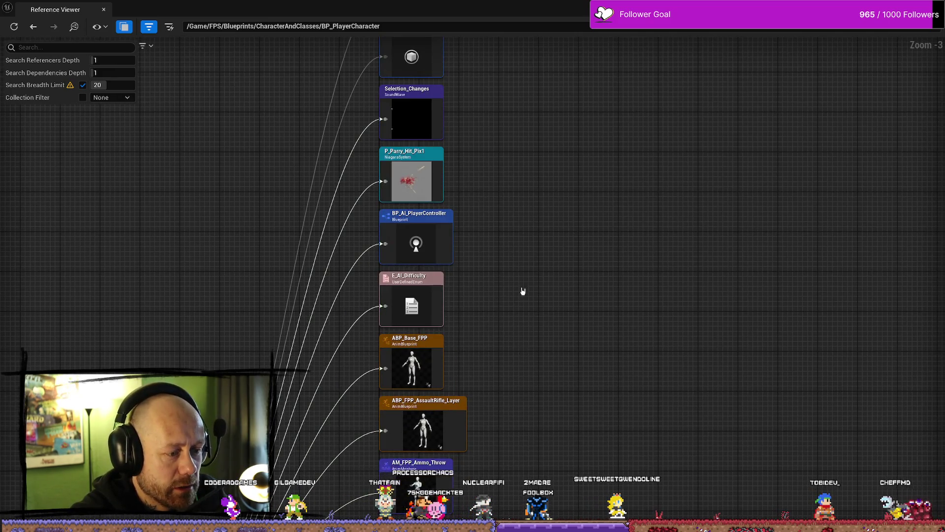
{"action": "mouse_move", "coordinate": [523, 291]}
{"action": "left_mouse_down"}
{"action": "mouse_move", "coordinate": [489, 433]}
{"action": "mouse_move", "coordinate": [521, 401]}
{"action": "mouse_move", "coordinate": [534, 437]}
{"action": "mouse_move", "coordinate": [564, 400]}
{"action": "mouse_move", "coordinate": [602, 260]}
{"action": "mouse_move", "coordinate": [585, 263]}
{"action": "left_mouse_up"}
{"action": "left_click_drag", "start_coordinate": [600, 377], "coordinate": [542, 258]}
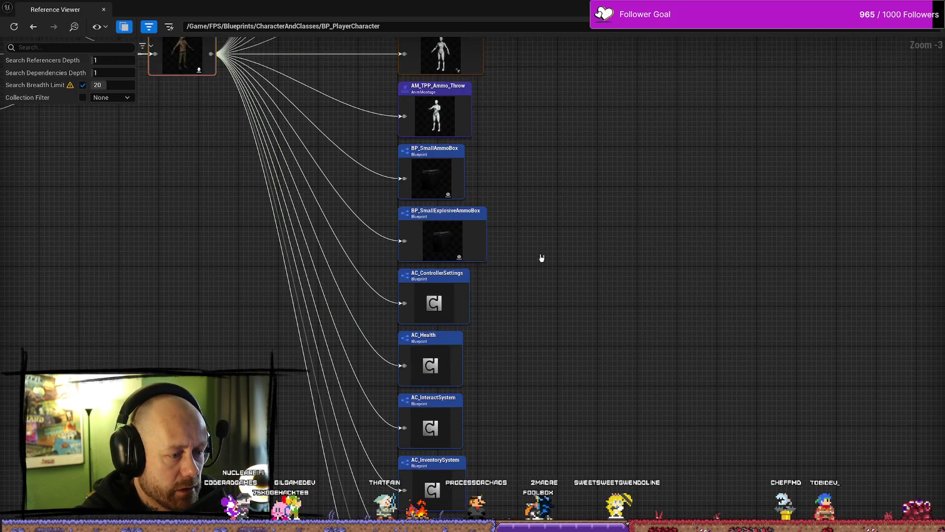
{"action": "left_click_drag", "start_coordinate": [447, 400], "coordinate": [600, 326]}
{"action": "left_click_drag", "start_coordinate": [447, 375], "coordinate": [594, 335]}
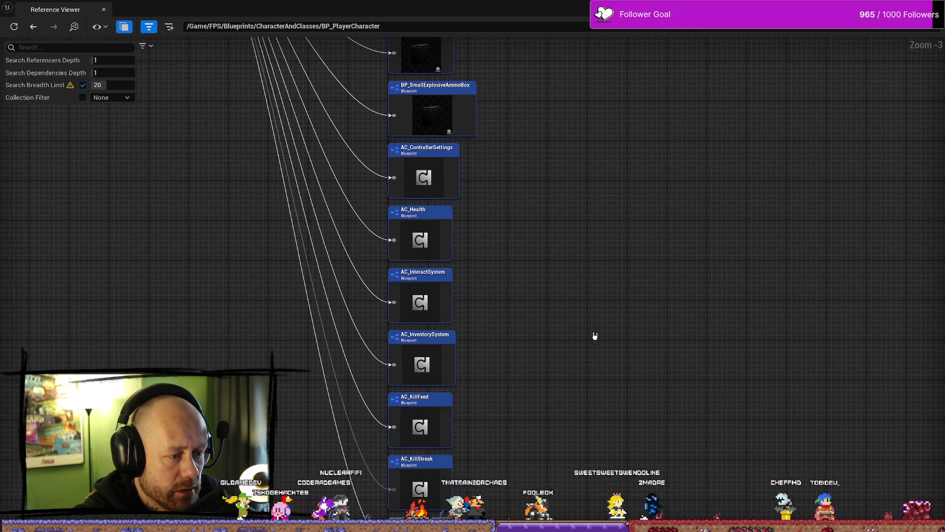
{"action": "mouse_move", "coordinate": [446, 334]}
{"action": "left_mouse_down"}
{"action": "mouse_move", "coordinate": [576, 386]}
{"action": "mouse_move", "coordinate": [589, 461]}
{"action": "mouse_move", "coordinate": [563, 404]}
{"action": "left_mouse_up"}
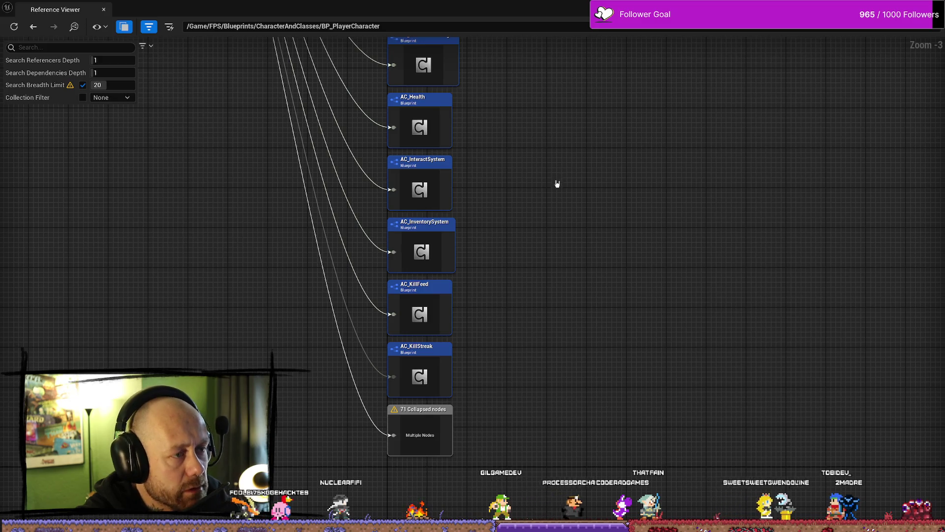
{"action": "left_click_drag", "start_coordinate": [556, 193], "coordinate": [555, 325]}
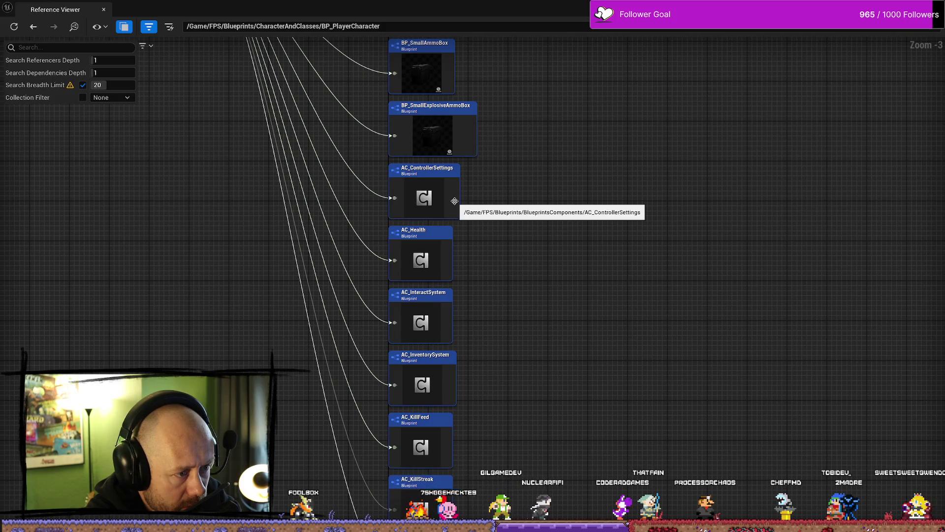
{"action": "scroll", "coordinate": [492, 219], "scroll_direction": "down", "scroll_amount": 2}
{"action": "left_click_drag", "start_coordinate": [546, 244], "coordinate": [540, 331]}
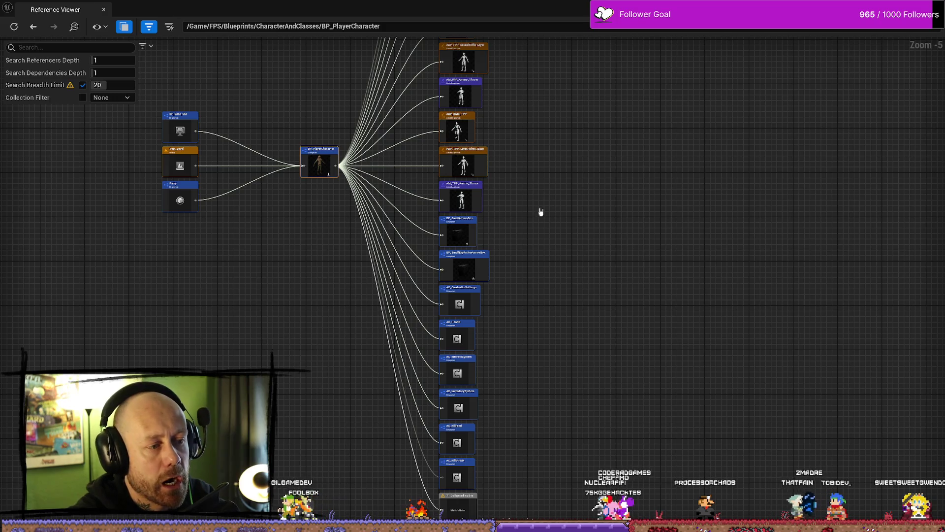
{"action": "mouse_move", "coordinate": [542, 150]}
{"action": "left_mouse_down"}
{"action": "mouse_move", "coordinate": [541, 399]}
{"action": "mouse_move", "coordinate": [545, 102]}
{"action": "left_mouse_up"}
{"action": "scroll", "coordinate": [529, 306], "scroll_direction": "up", "scroll_amount": 3}
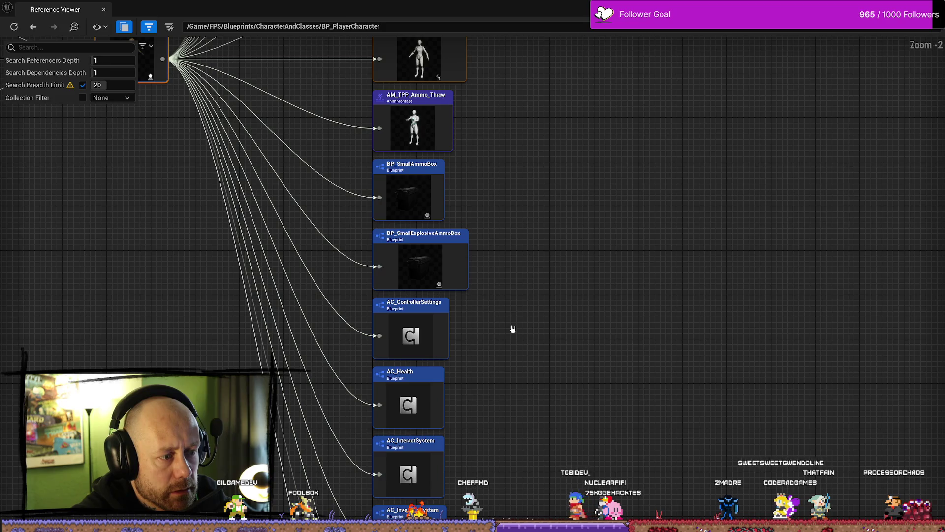
{"action": "scroll", "coordinate": [513, 329], "scroll_direction": "down", "scroll_amount": 3}
{"action": "scroll", "coordinate": [559, 345], "scroll_direction": "up", "scroll_amount": 2}
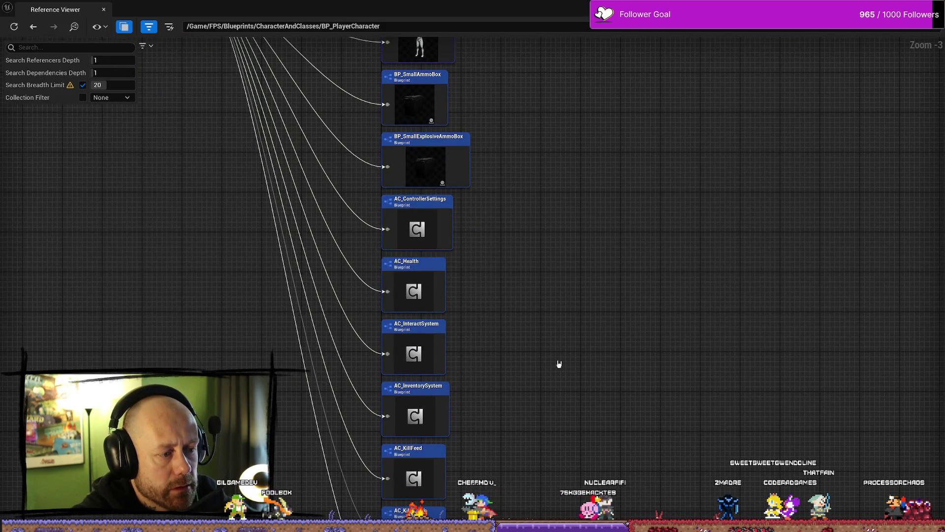
{"action": "left_click_drag", "start_coordinate": [559, 364], "coordinate": [555, 268]}
{"action": "left_click_drag", "start_coordinate": [542, 348], "coordinate": [548, 186]}
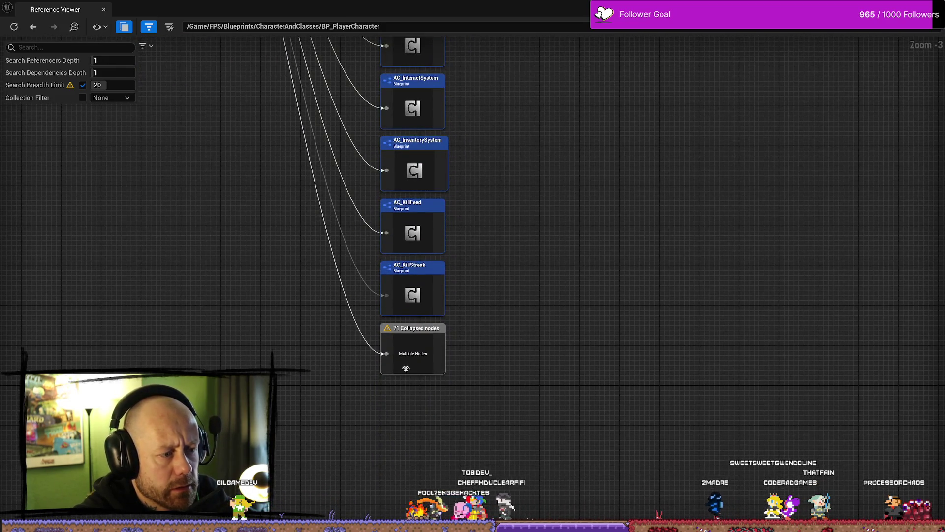
{"action": "mouse_move", "coordinate": [426, 369]}
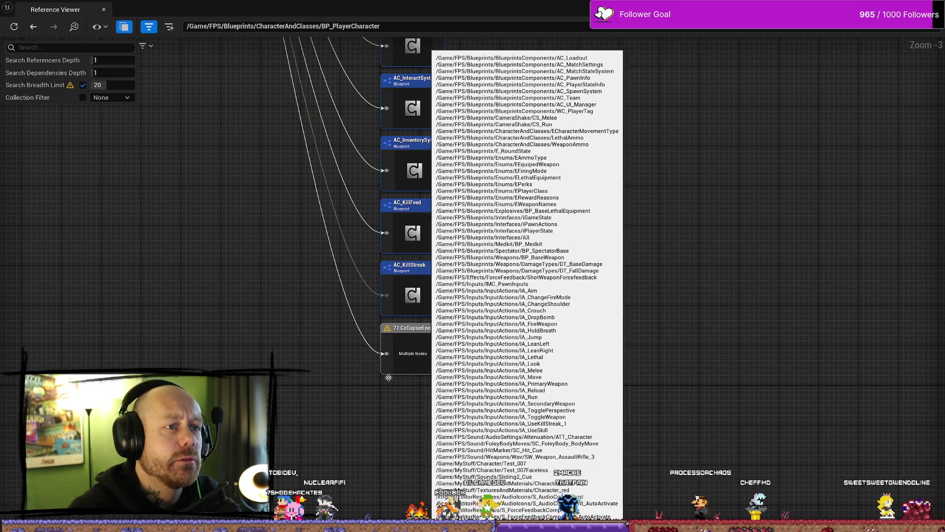
{"action": "key", "text": "alt+Left"}
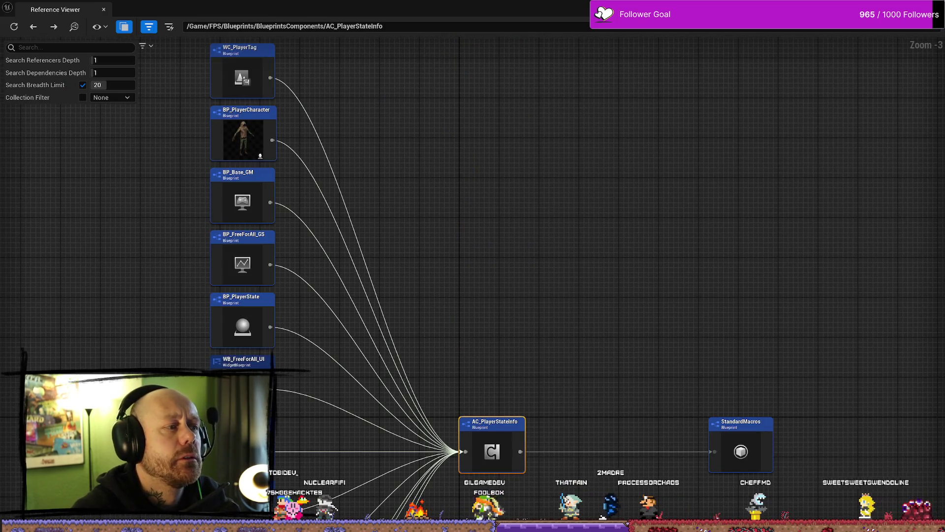
{"action": "key", "text": "alt+Tab"}
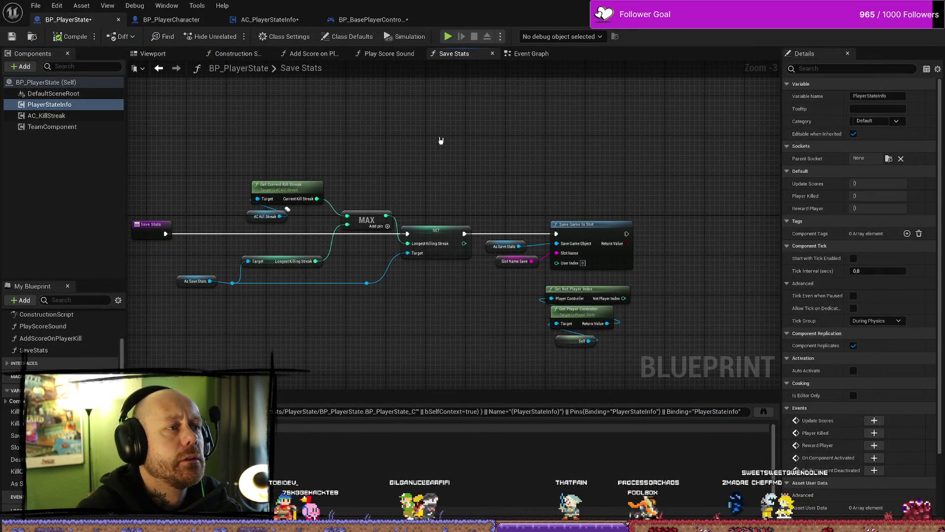
{"action": "left_click", "coordinate": [298, 20]}
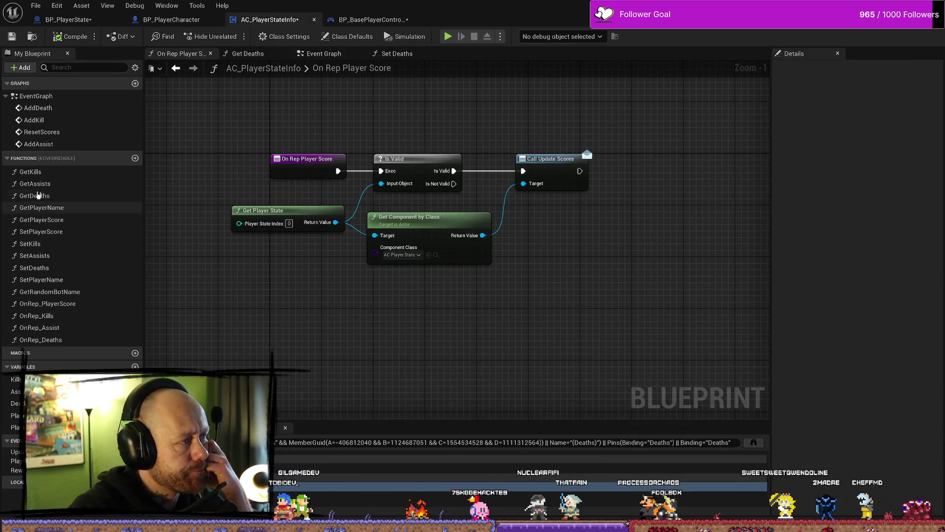
{"action": "double_click", "coordinate": [36, 97]}
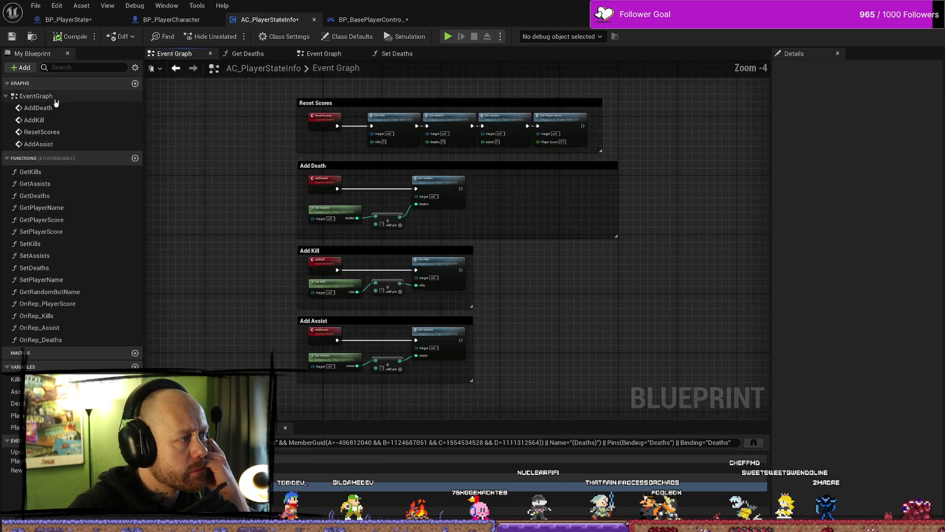
{"action": "scroll", "coordinate": [291, 176], "scroll_direction": "down", "scroll_amount": 1}
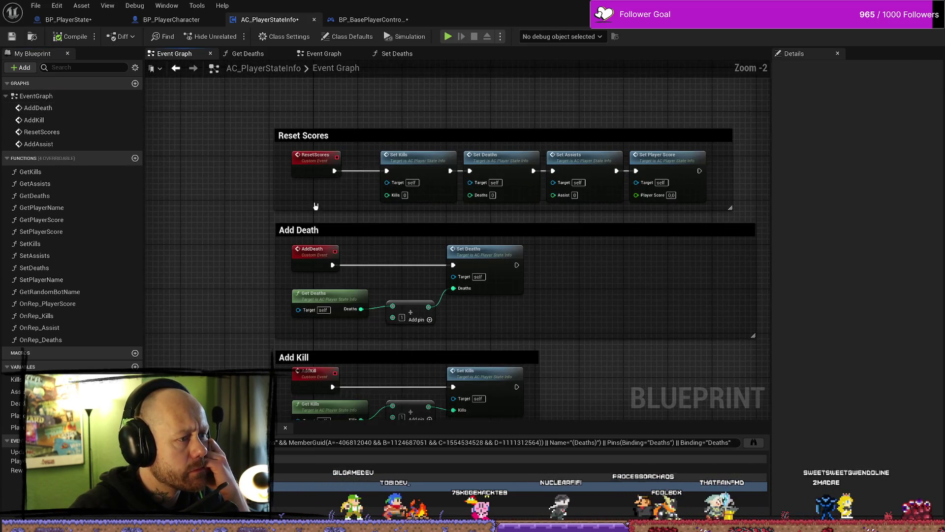
{"action": "scroll", "coordinate": [417, 217], "scroll_direction": "down", "scroll_amount": 3}
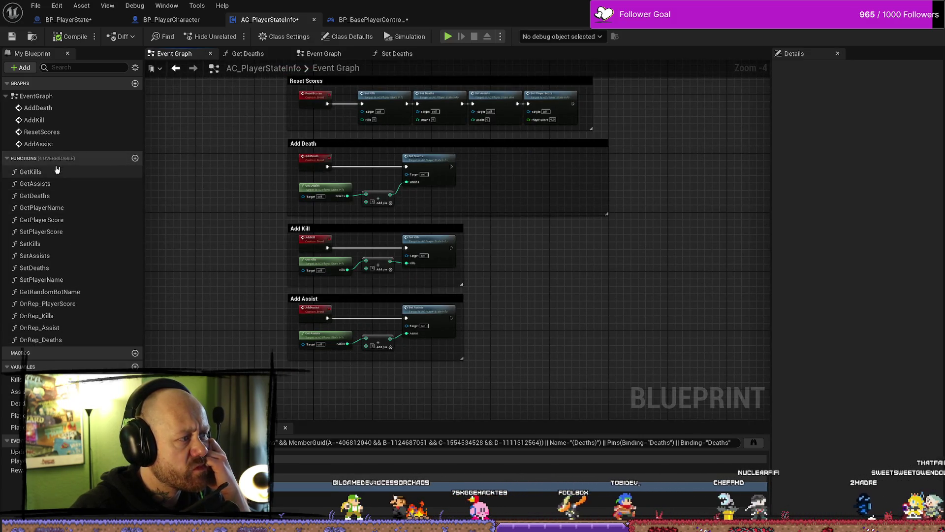
{"action": "left_click", "coordinate": [14, 159]}
{"action": "left_click", "coordinate": [15, 159]}
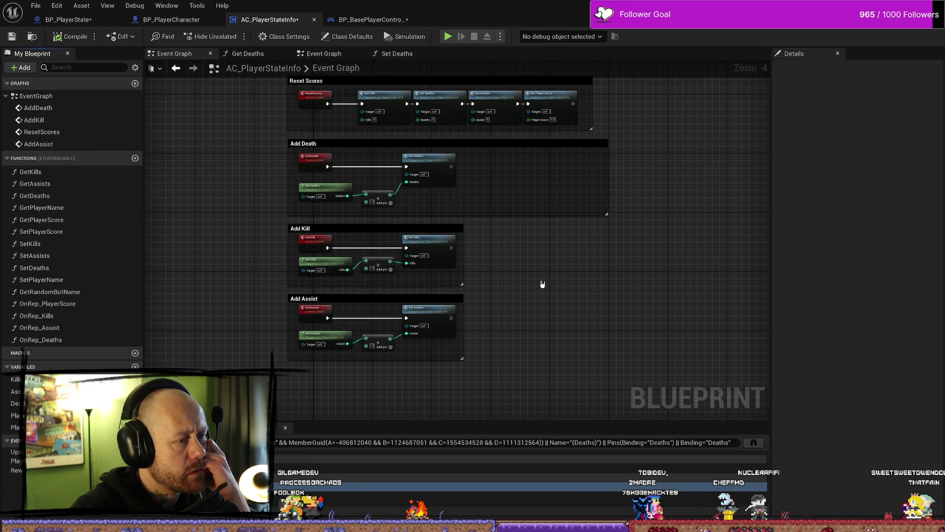
{"action": "scroll", "coordinate": [320, 314], "scroll_direction": "up", "scroll_amount": 2}
{"action": "scroll", "coordinate": [581, 310], "scroll_direction": "down", "scroll_amount": 1}
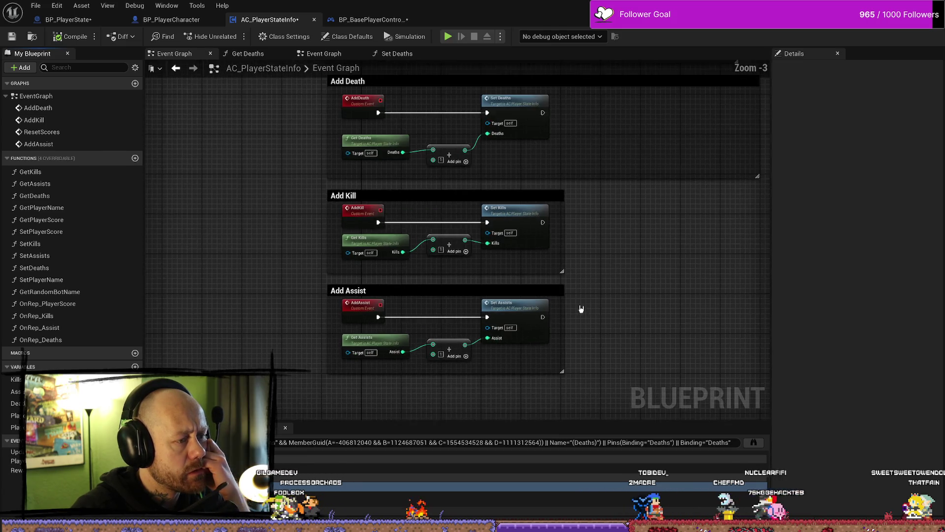
{"action": "left_click_drag", "start_coordinate": [627, 235], "coordinate": [624, 352]}
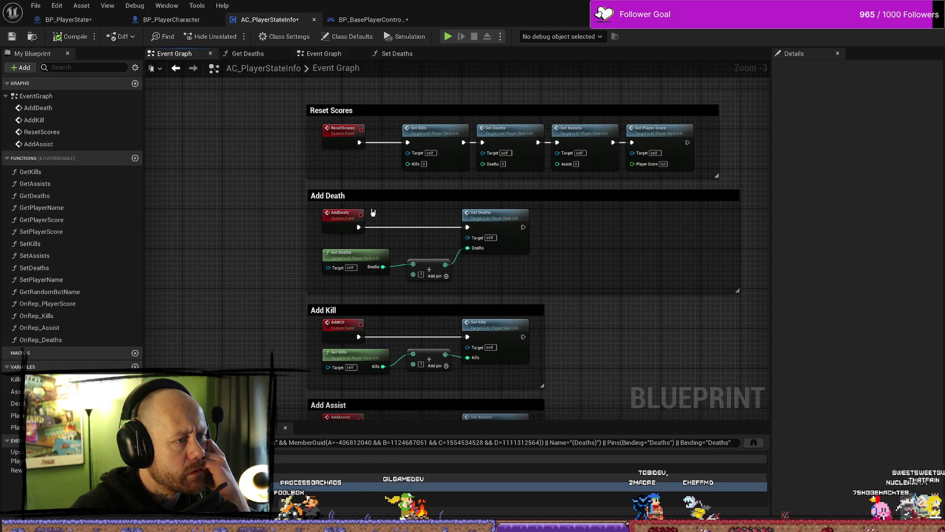
{"action": "left_click_drag", "start_coordinate": [381, 173], "coordinate": [372, 204]}
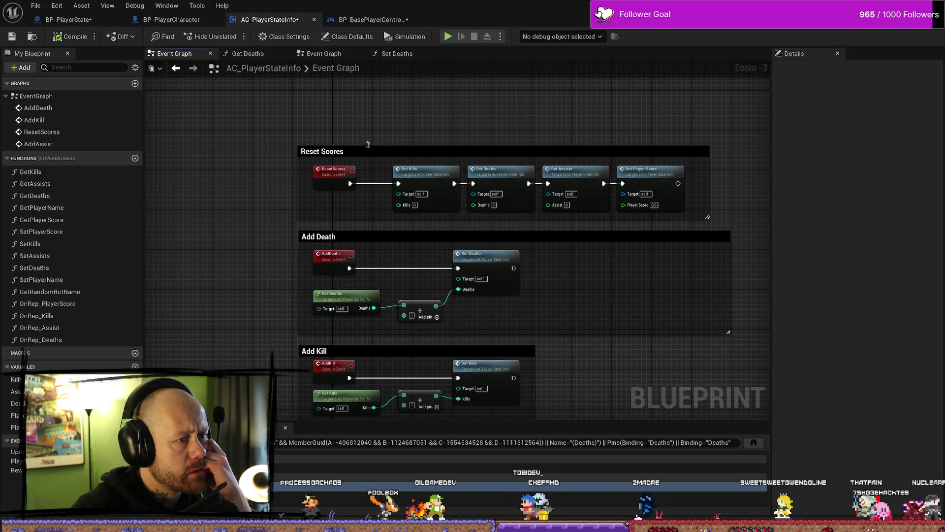
{"action": "left_click_drag", "start_coordinate": [597, 108], "coordinate": [540, 98]}
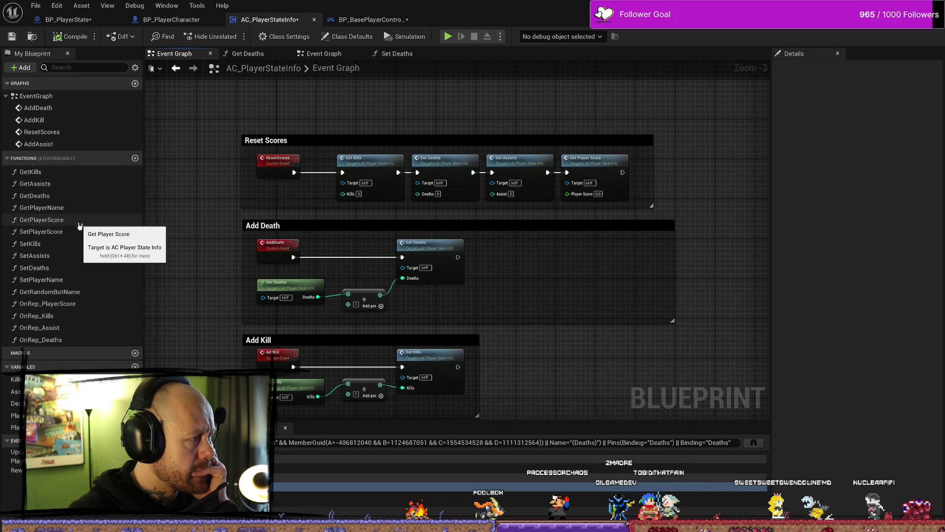
Review the SetPlayerScore function graph, then return to AC_PlayerStateInfo's Event Graph
{"action": "double_click", "coordinate": [69, 236]}
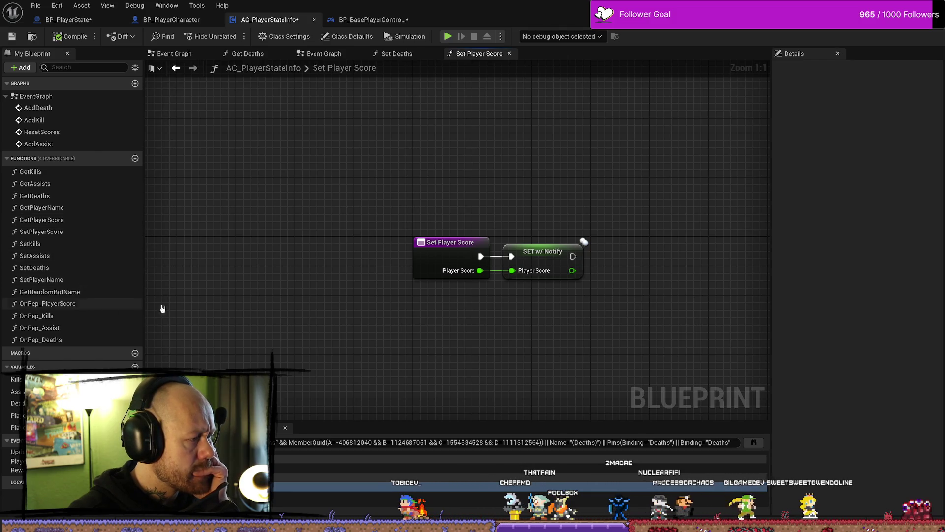
{"action": "left_click_drag", "start_coordinate": [310, 330], "coordinate": [292, 288]}
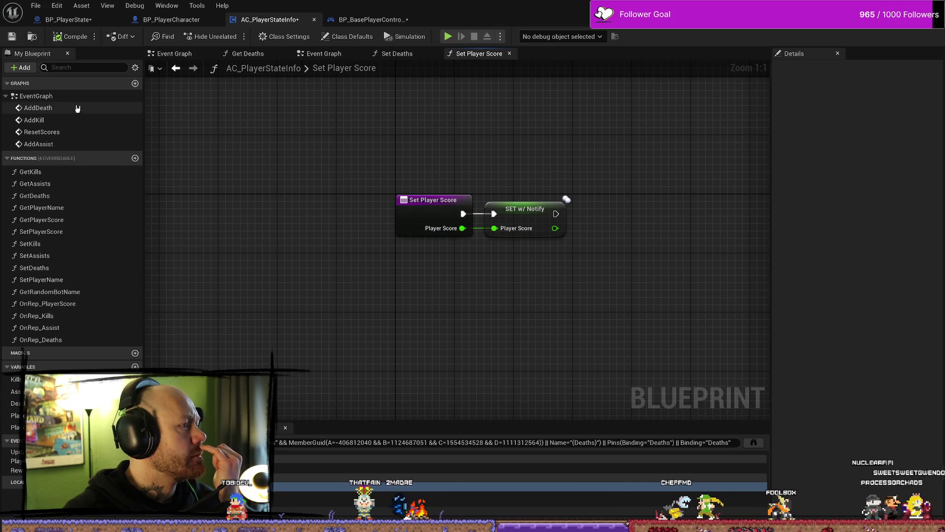
{"action": "double_click", "coordinate": [78, 97]}
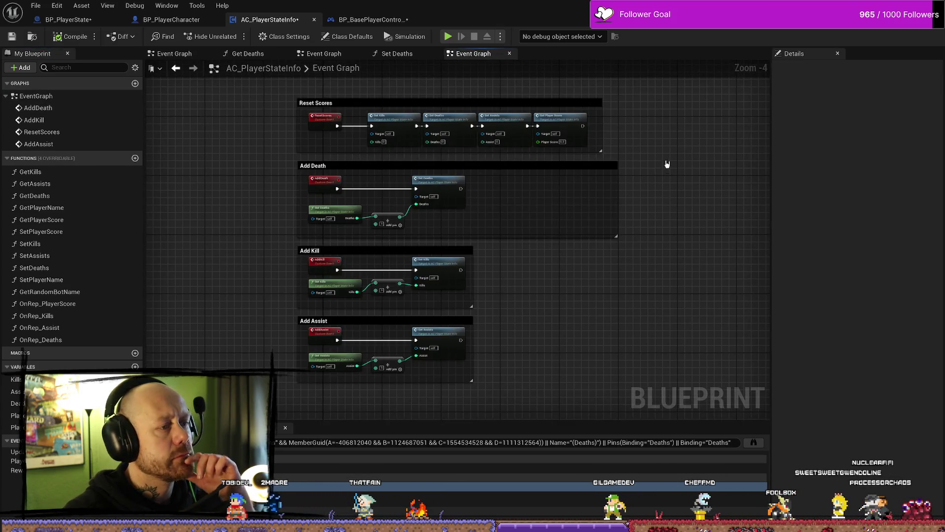
{"action": "mouse_move", "coordinate": [667, 164]}
{"action": "left_mouse_down"}
{"action": "mouse_move", "coordinate": [667, 257]}
{"action": "mouse_move", "coordinate": [658, 135]}
{"action": "left_mouse_up"}
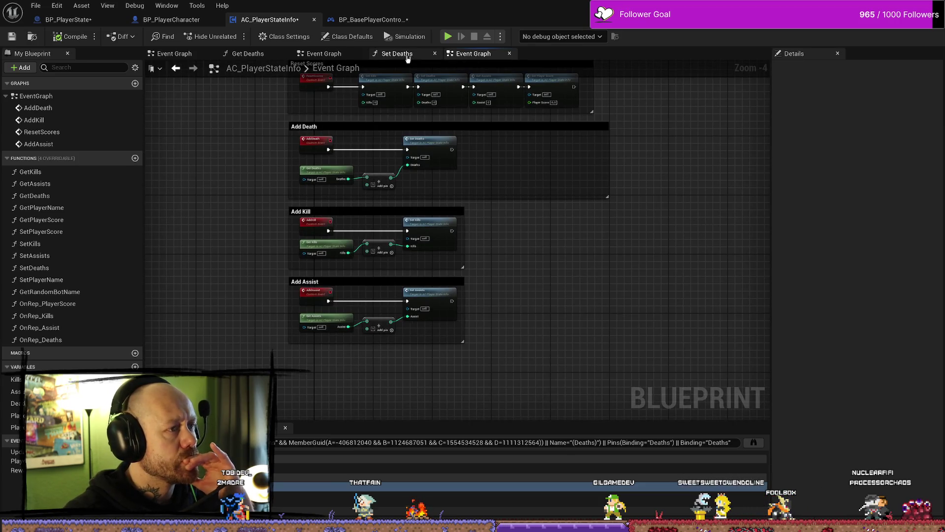
Close the BP_BasePlayerController blueprint editor
{"action": "left_click", "coordinate": [418, 20]}
{"action": "left_click", "coordinate": [412, 19]}
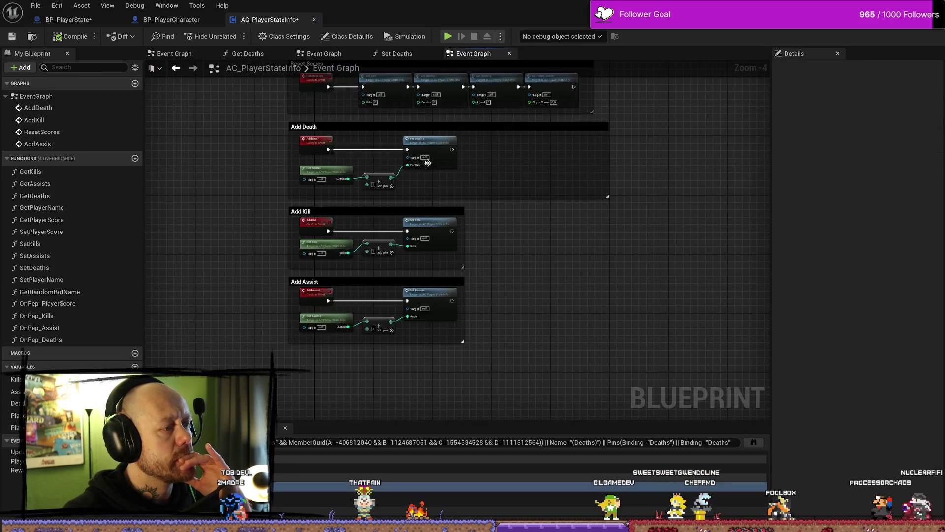
{"action": "scroll", "coordinate": [586, 297], "scroll_direction": "down", "scroll_amount": 2}
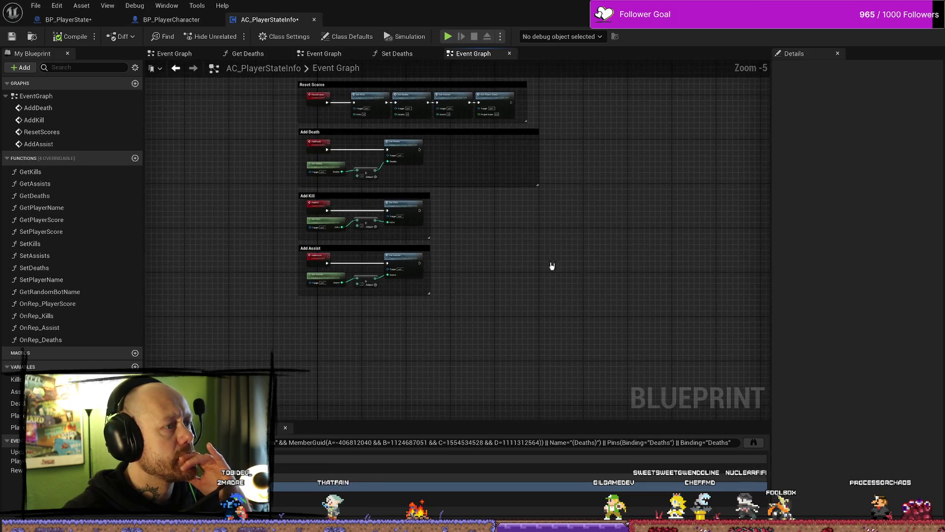
Reorder the BP_PlayerCharacter editor tab after AC_PlayerStateInfo and close it
{"action": "left_click", "coordinate": [69, 8]}
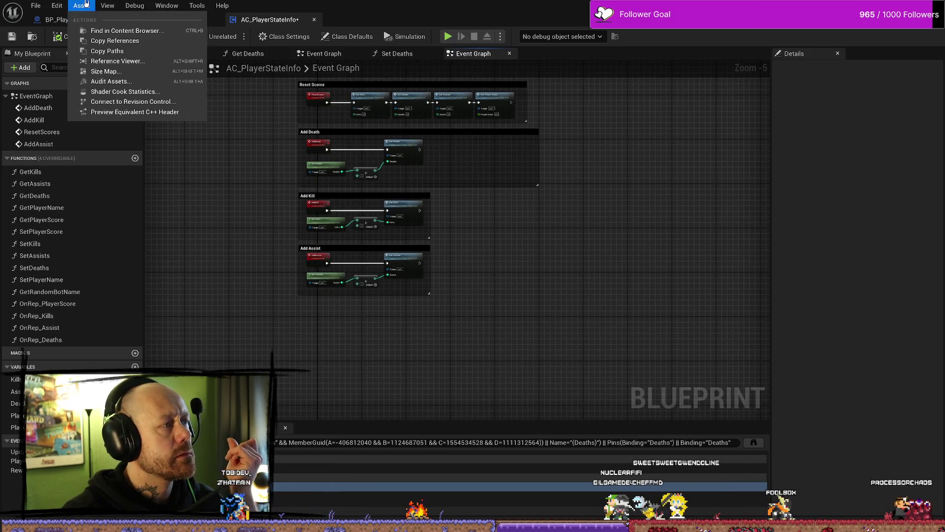
{"action": "left_click", "coordinate": [69, 19]}
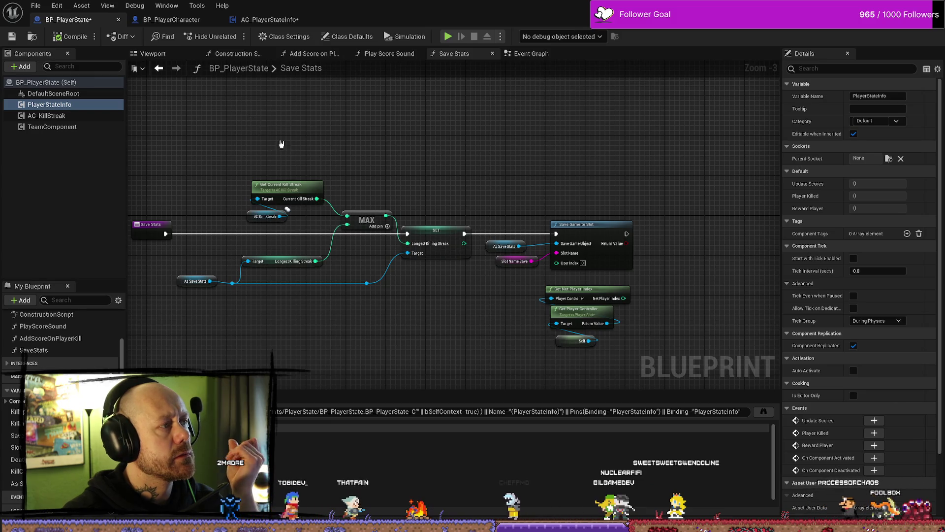
{"action": "scroll", "coordinate": [433, 182], "scroll_direction": "down", "scroll_amount": 2}
{"action": "scroll", "coordinate": [447, 193], "scroll_direction": "up", "scroll_amount": 2}
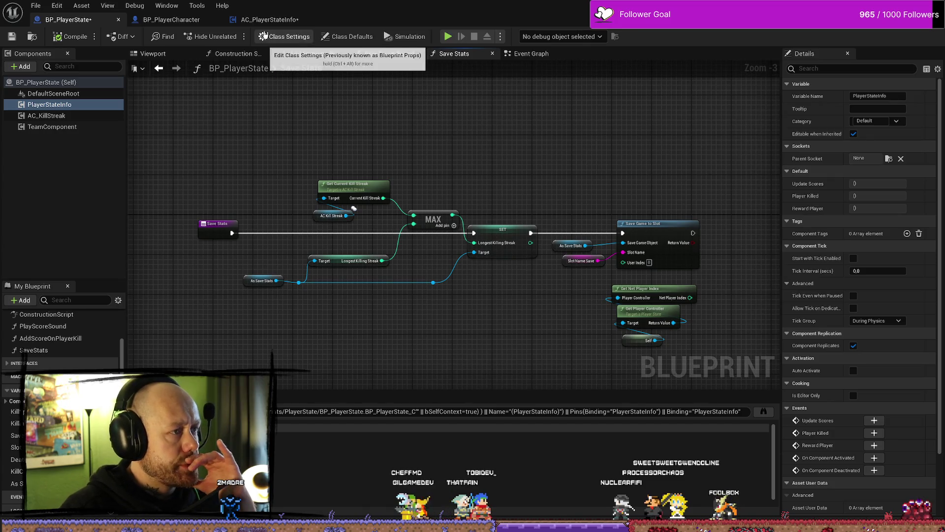
{"action": "left_click", "coordinate": [270, 19]}
{"action": "left_click_drag", "start_coordinate": [171, 19], "coordinate": [396, 23]}
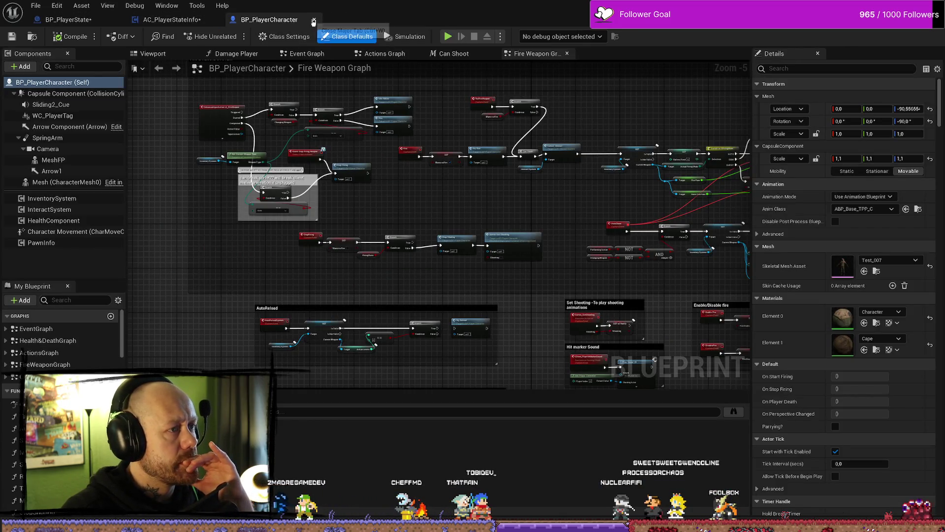
{"action": "left_click", "coordinate": [313, 20]}
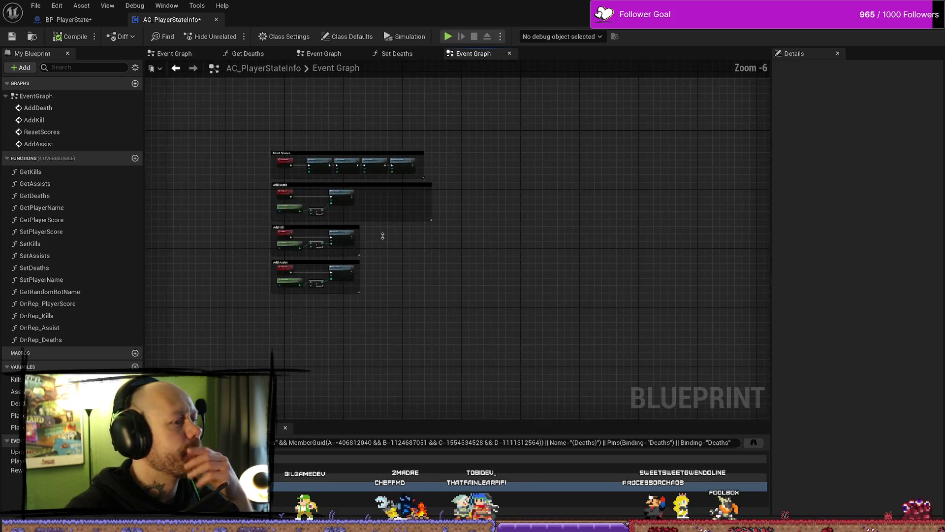
{"action": "scroll", "coordinate": [379, 236], "scroll_direction": "up", "scroll_amount": 1}
{"action": "mouse_move", "coordinate": [386, 254]}
{"action": "left_mouse_down"}
{"action": "mouse_move", "coordinate": [486, 256]}
{"action": "mouse_move", "coordinate": [441, 181]}
{"action": "left_mouse_up"}
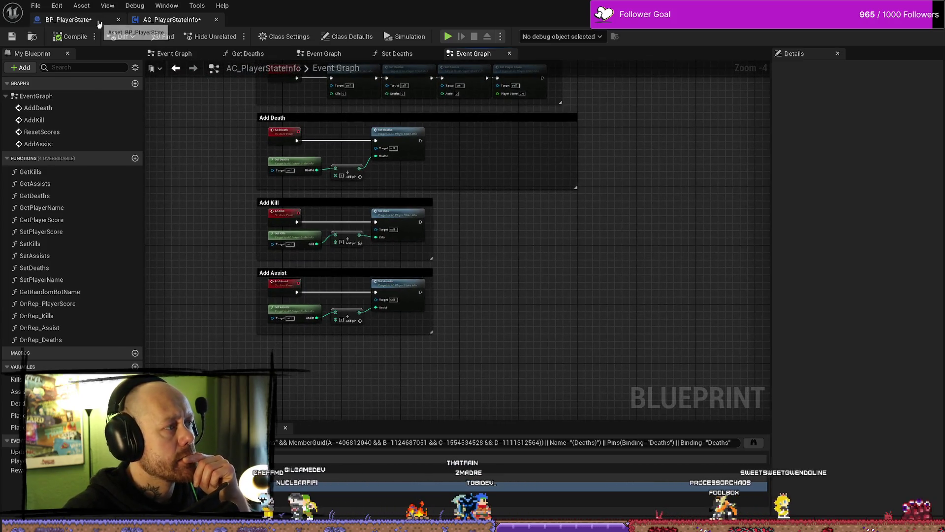
Open AC_PlayerStateInfo from BP_PlayerState's PlayerStateInfo component
{"action": "left_click", "coordinate": [68, 19]}
{"action": "left_click", "coordinate": [49, 104]}
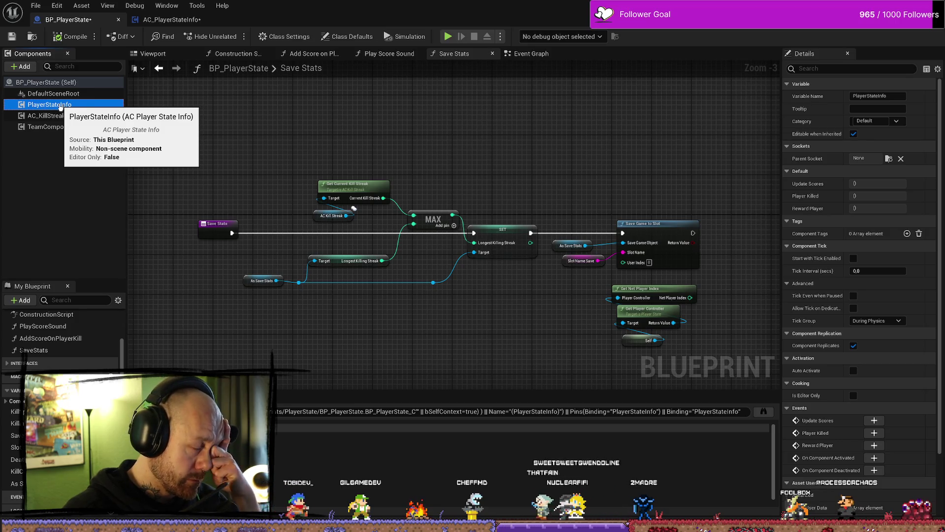
{"action": "double_click", "coordinate": [60, 107]}
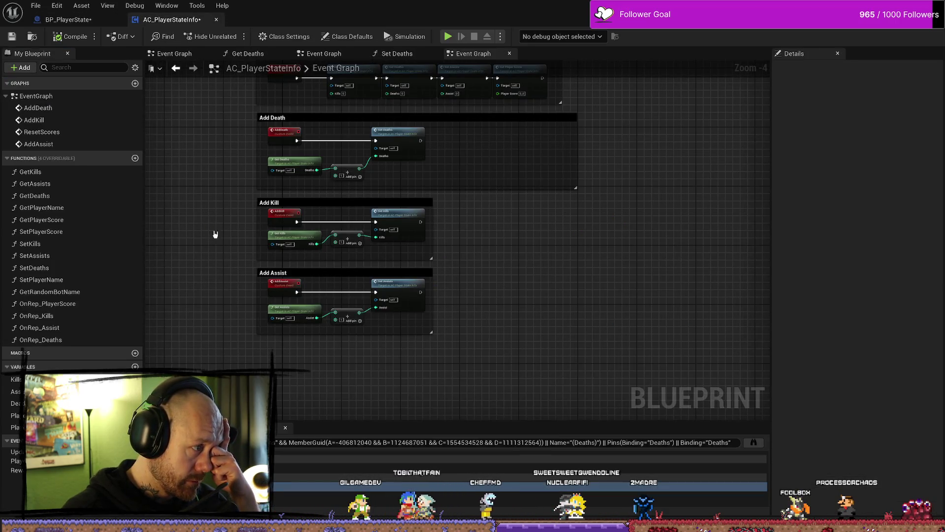
{"action": "left_click_drag", "start_coordinate": [215, 234], "coordinate": [228, 202]}
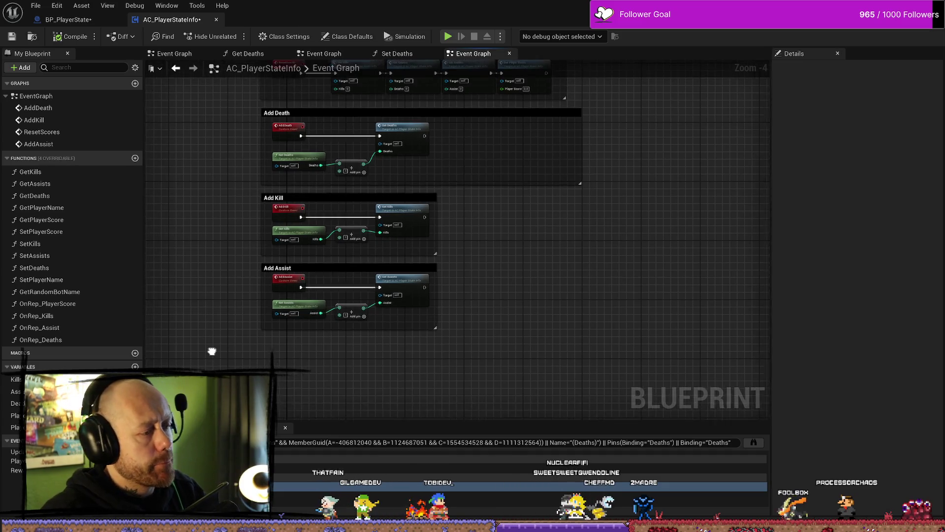
Search the FPS folder for 'chara' and open BP_PlayerCharacter
{"action": "key", "text": "ctrl+space"}
{"action": "left_click", "coordinate": [59, 353]}
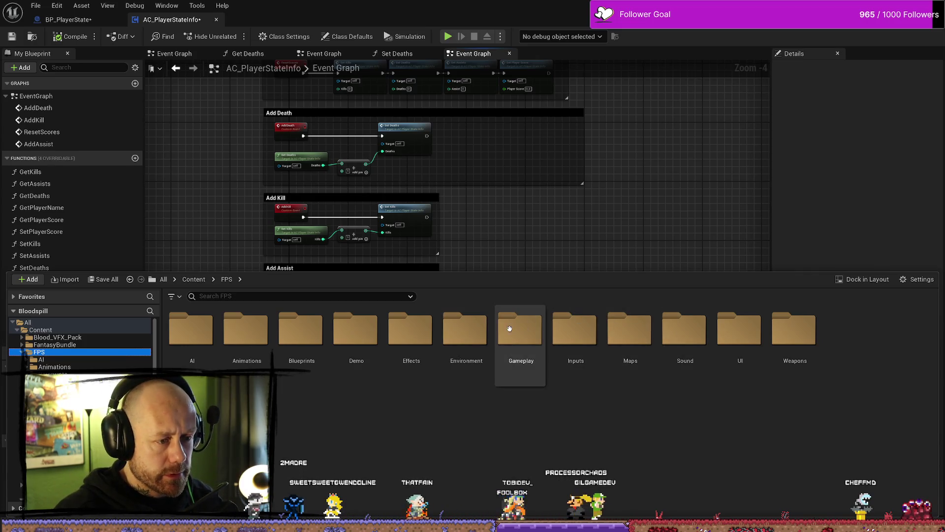
{"action": "left_click", "coordinate": [327, 296]}
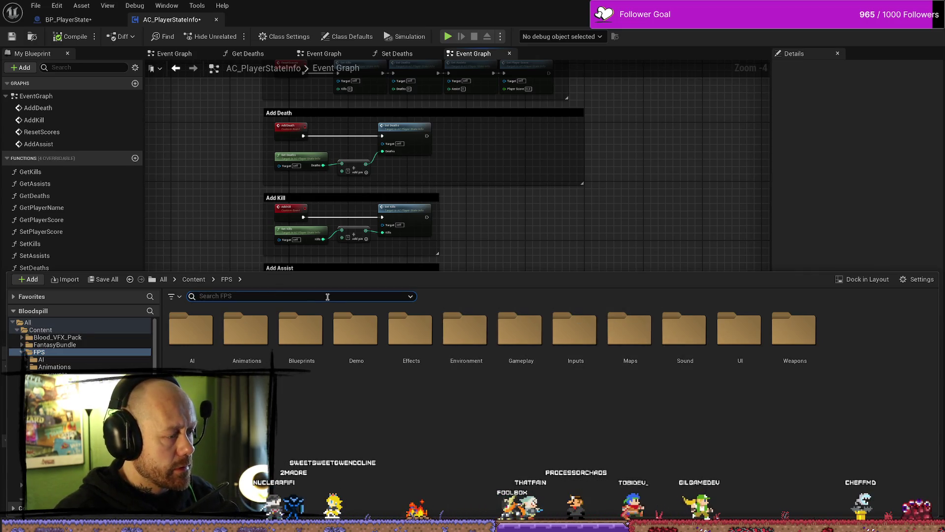
{"action": "type", "text": "playerchara"}
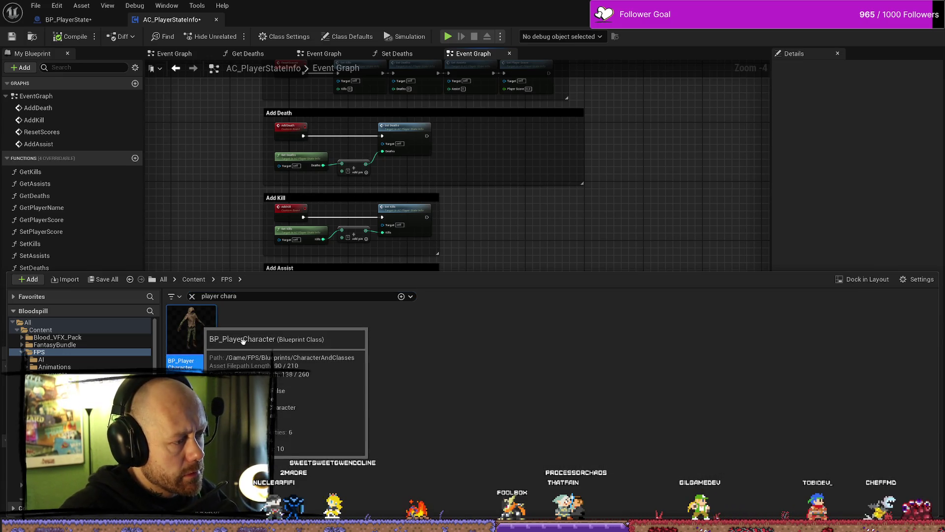
{"action": "double_click", "coordinate": [191, 332]}
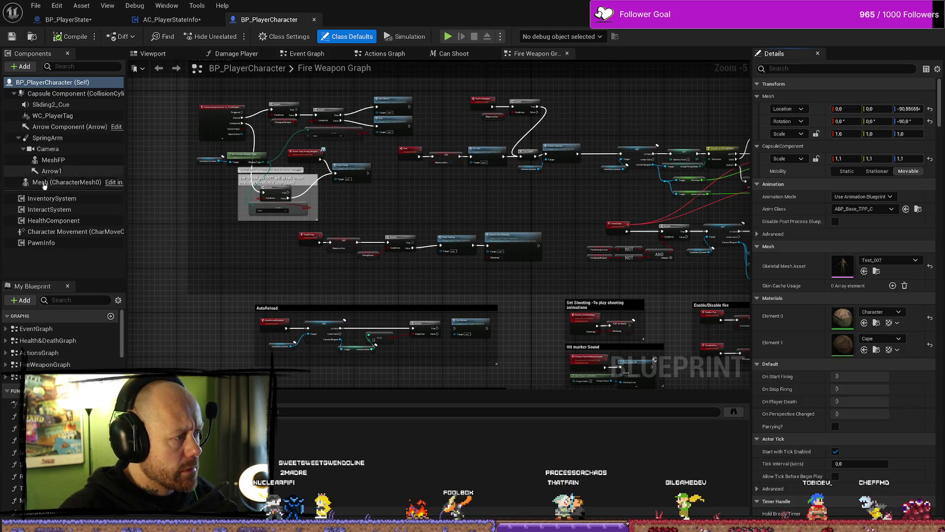
Show the character preview and find references to the PawnInfo component
{"action": "left_click", "coordinate": [57, 243]}
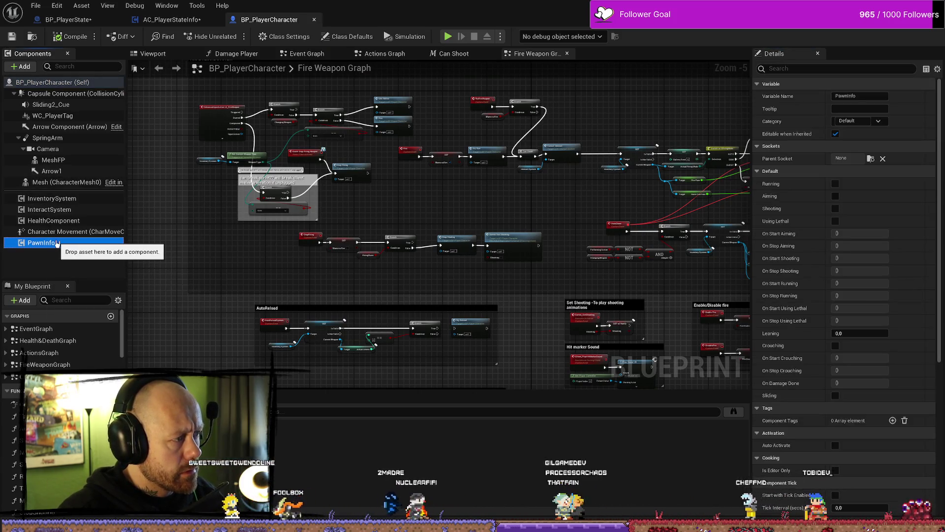
{"action": "left_click", "coordinate": [57, 243]}
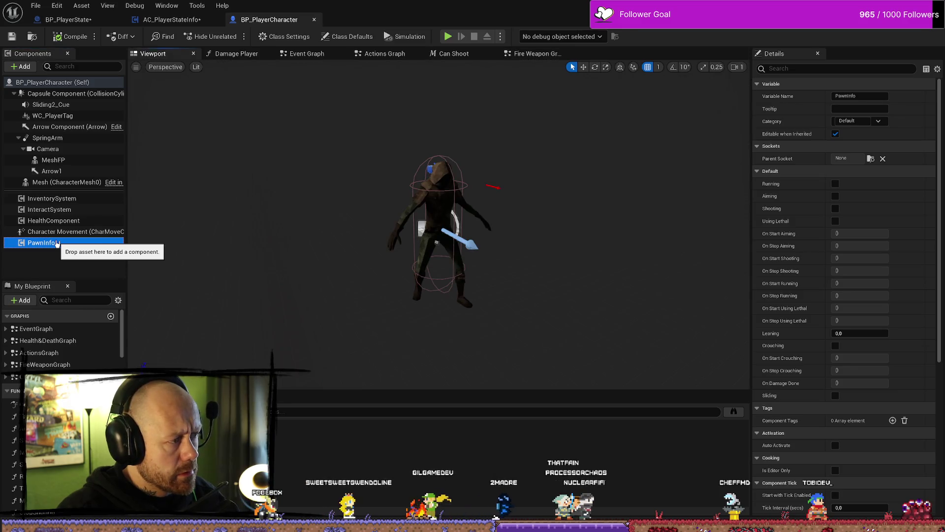
{"action": "right_click", "coordinate": [57, 243]}
{"action": "left_click", "coordinate": [95, 255]}
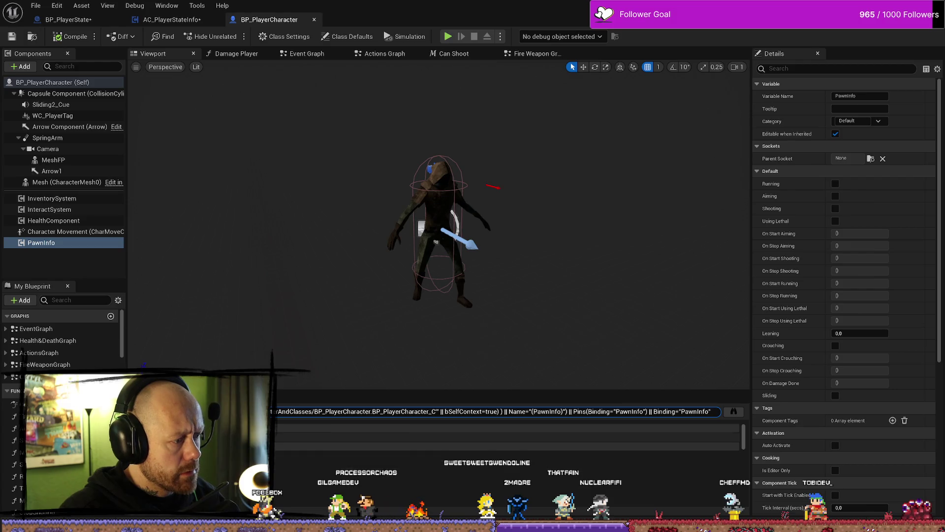
{"action": "right_click", "coordinate": [62, 243]}
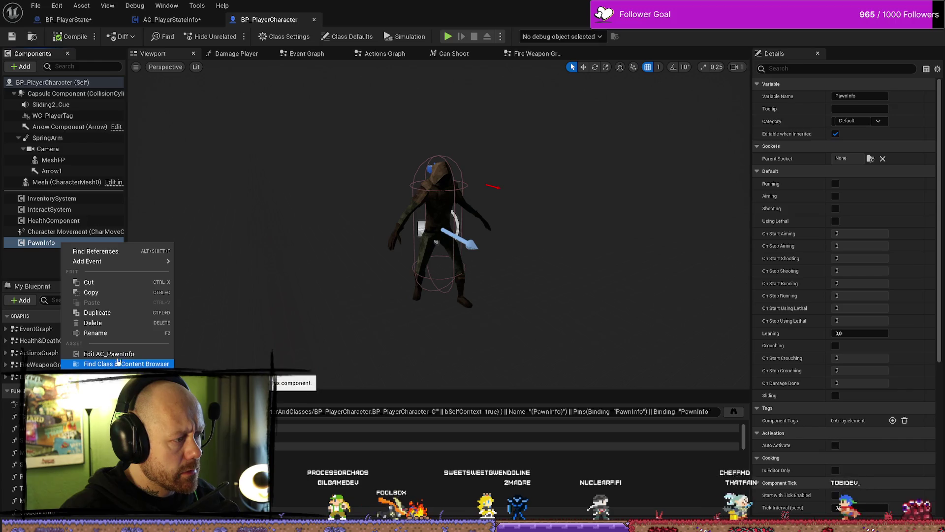
View AC_PawnInfo, expanding and collapsing its event graph's event list
{"action": "left_click", "coordinate": [111, 353]}
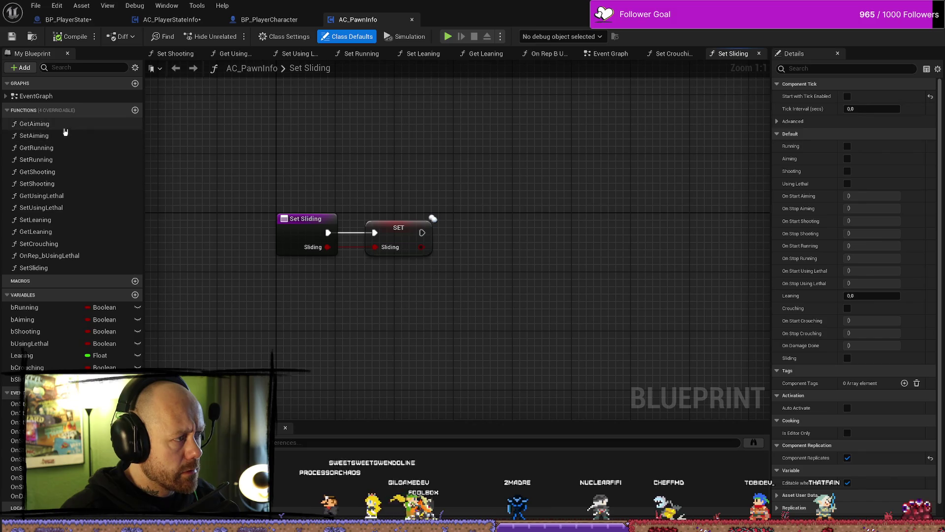
{"action": "left_click", "coordinate": [7, 97]}
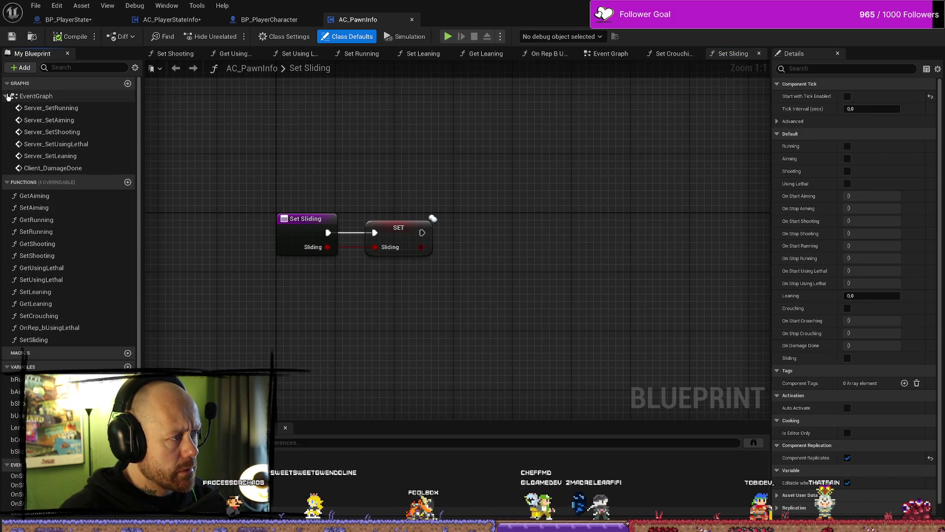
{"action": "left_click", "coordinate": [7, 96]}
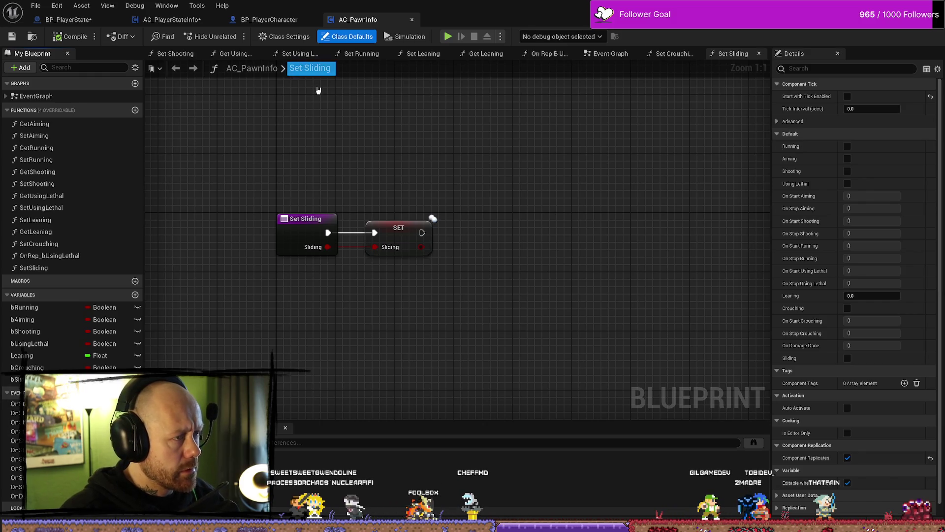
Glance over BP_PlayerCharacter, AC_PlayerStateInfo and AC_PawnInfo, ending on BP_PlayerState's Save Stats graph
{"action": "left_click", "coordinate": [270, 19]}
{"action": "left_click", "coordinate": [172, 19]}
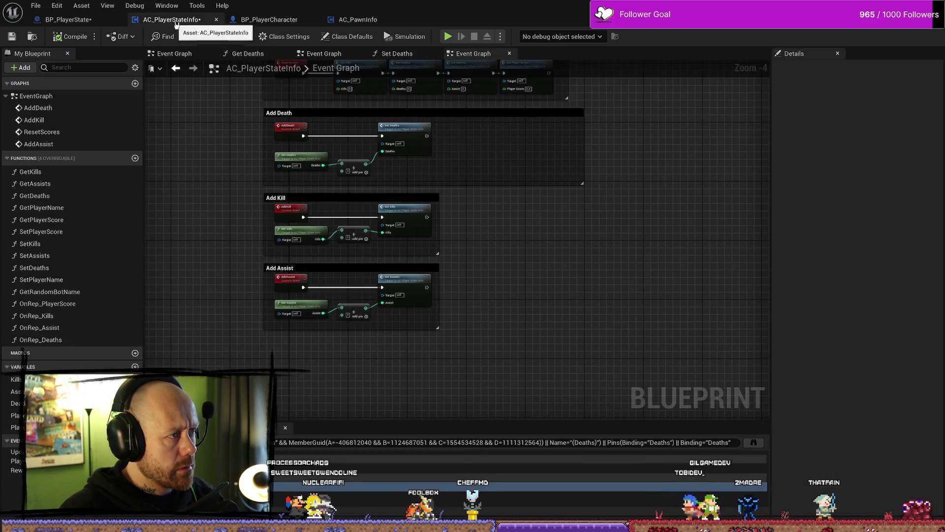
{"action": "left_click", "coordinate": [358, 19]}
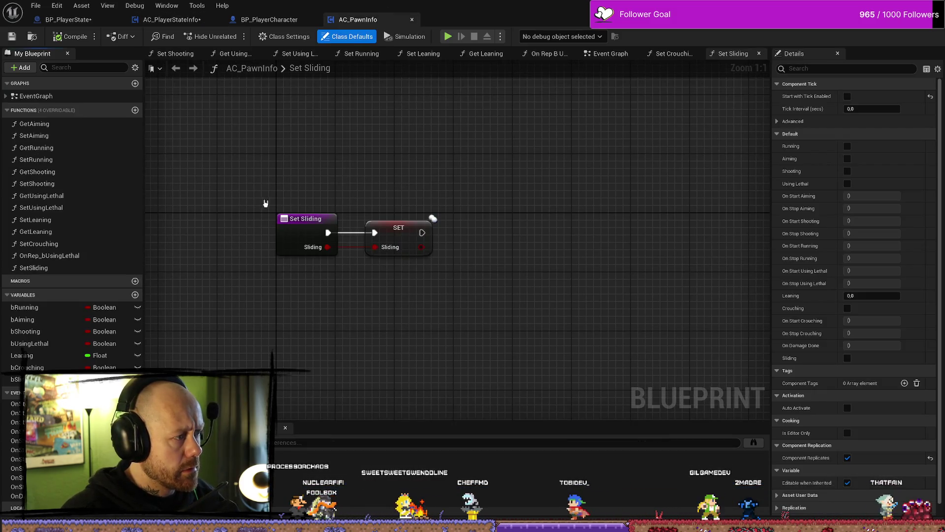
{"action": "left_click", "coordinate": [89, 19]}
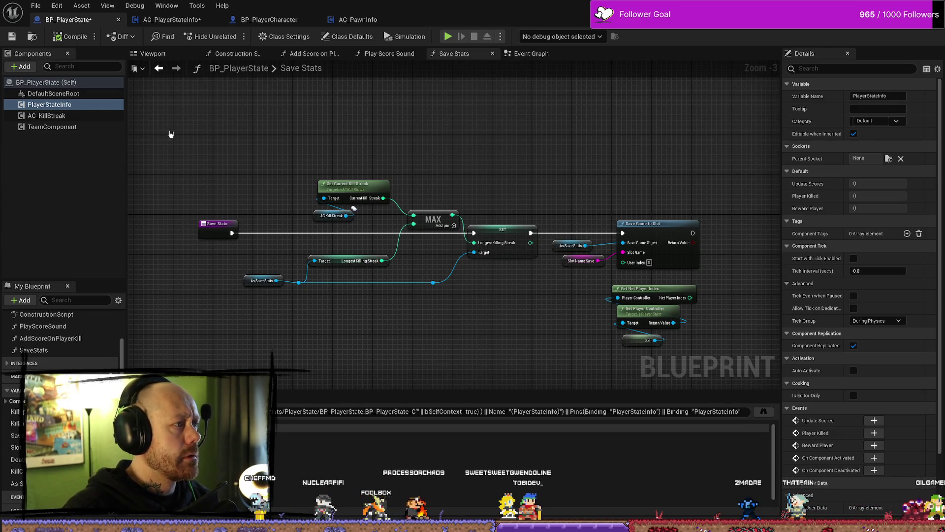
Visit SetPlayerName, then pan AC_PlayerStateInfo's EventGraph to free space above Reset Scores
{"action": "left_click", "coordinate": [202, 20]}
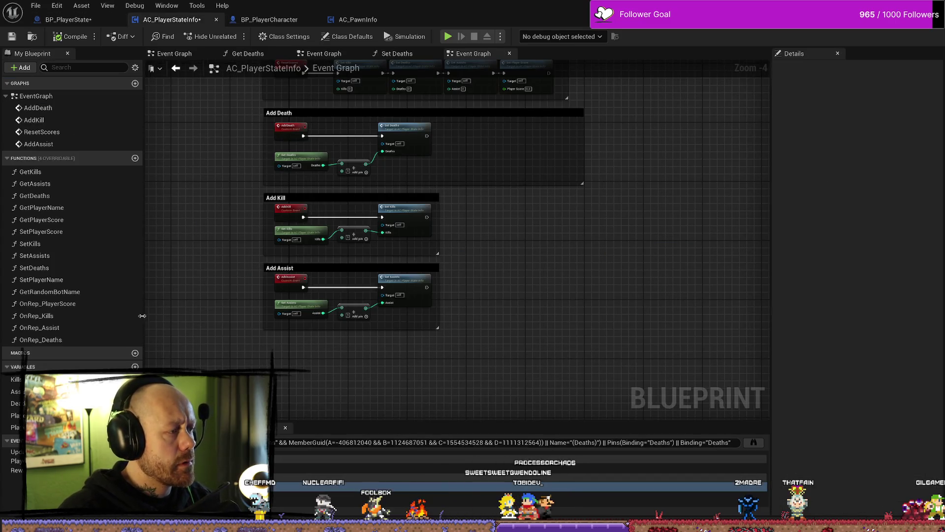
{"action": "double_click", "coordinate": [60, 283]}
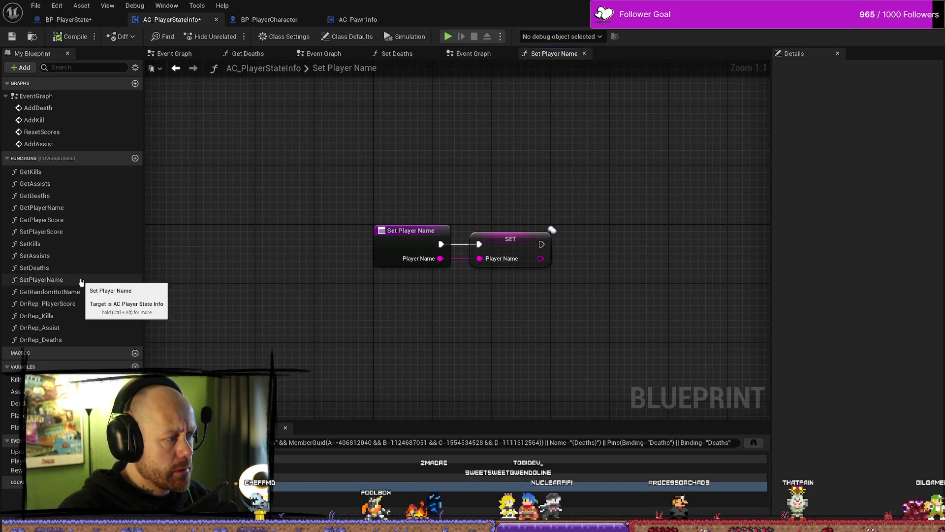
{"action": "double_click", "coordinate": [57, 99]}
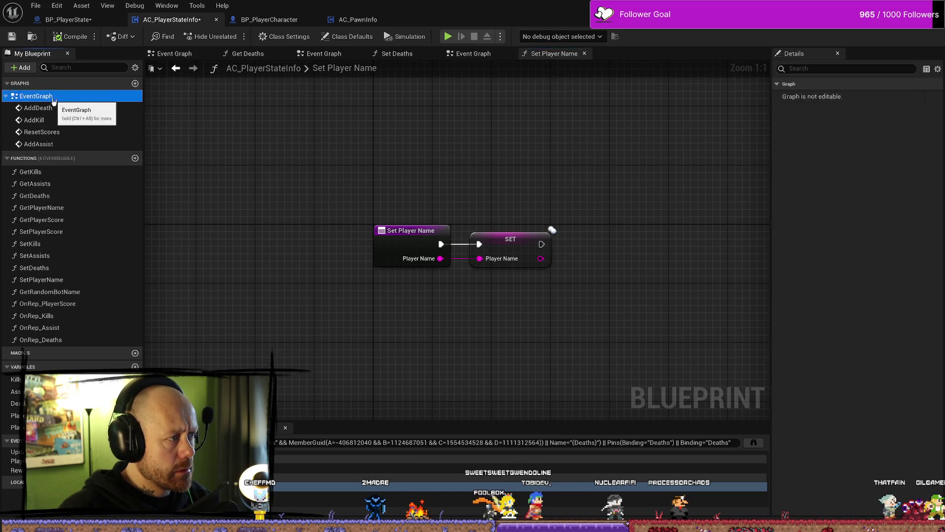
{"action": "scroll", "coordinate": [551, 252], "scroll_direction": "up", "scroll_amount": 1}
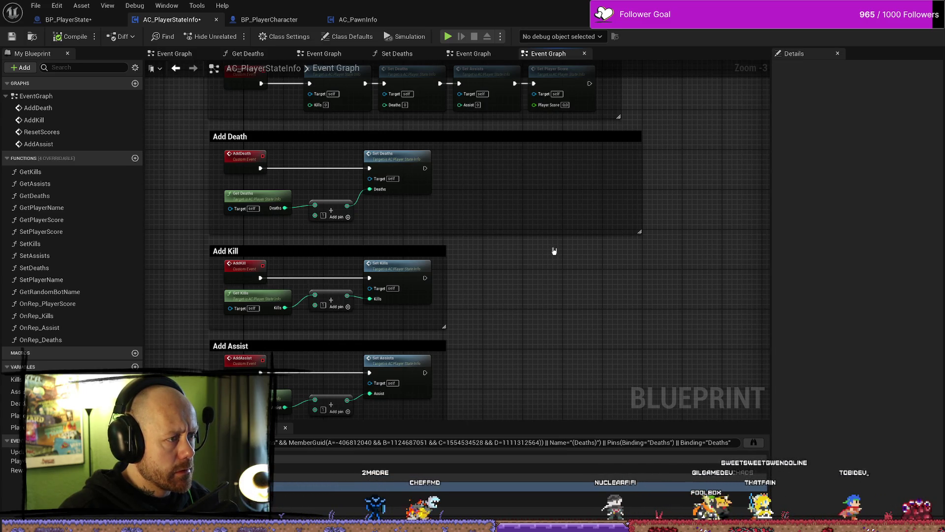
{"action": "left_click_drag", "start_coordinate": [554, 252], "coordinate": [558, 342]}
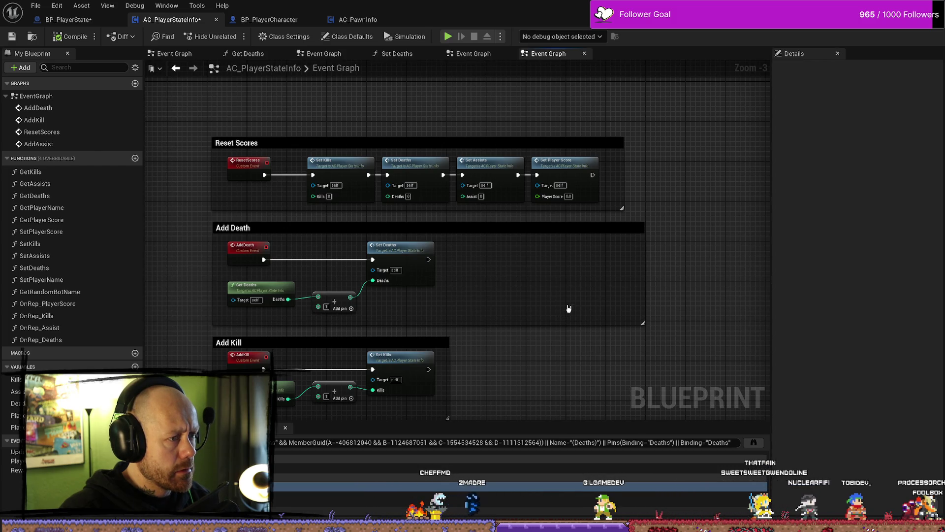
{"action": "left_click_drag", "start_coordinate": [669, 248], "coordinate": [682, 231]}
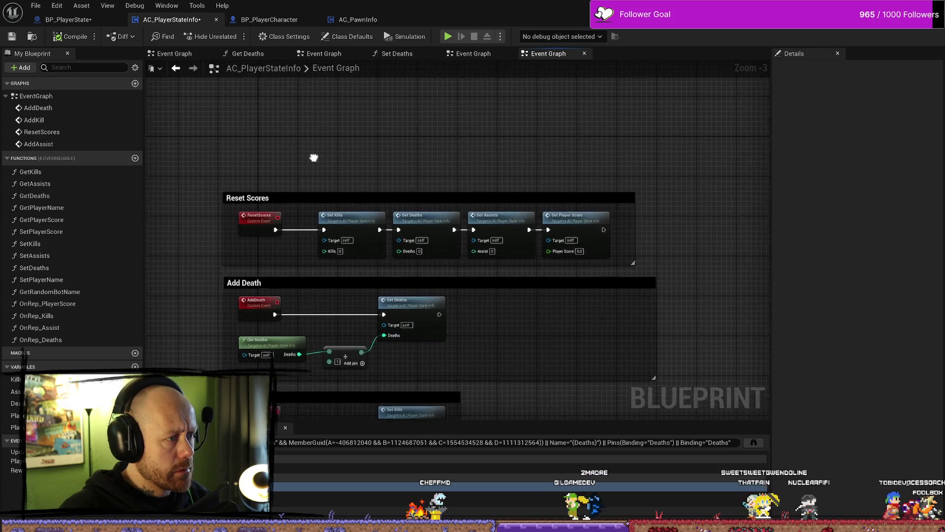
Add an Event Begin Play node to the graph via the 'beg' action search
{"action": "right_click", "coordinate": [329, 149]}
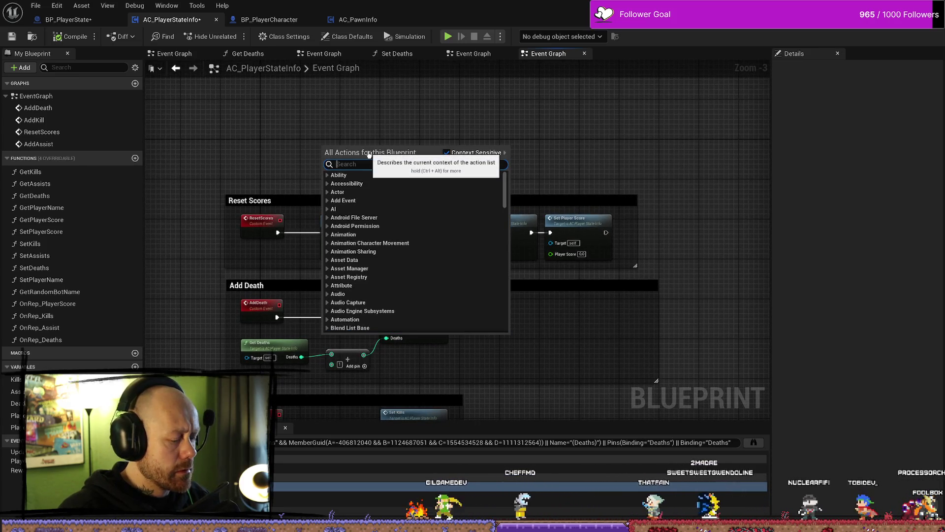
{"action": "type", "text": "beg"}
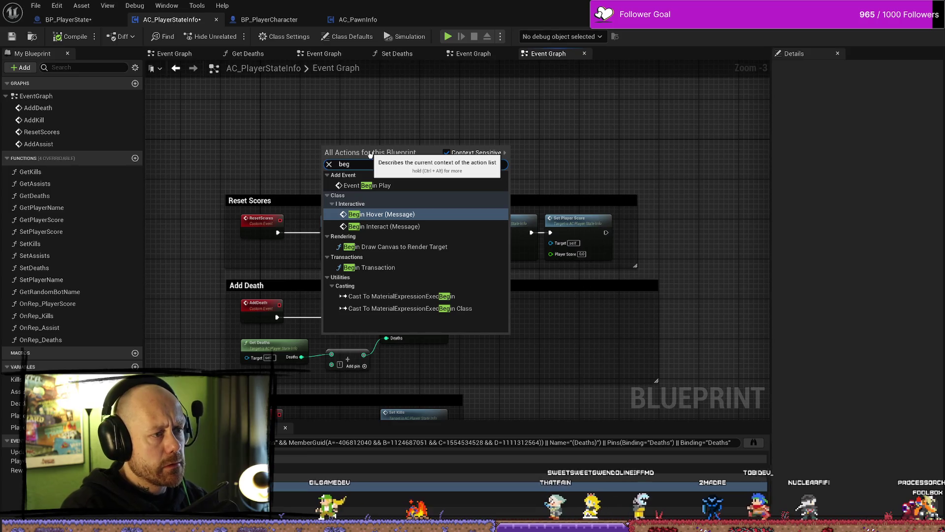
{"action": "key", "text": "Up"}
{"action": "key", "text": "Return"}
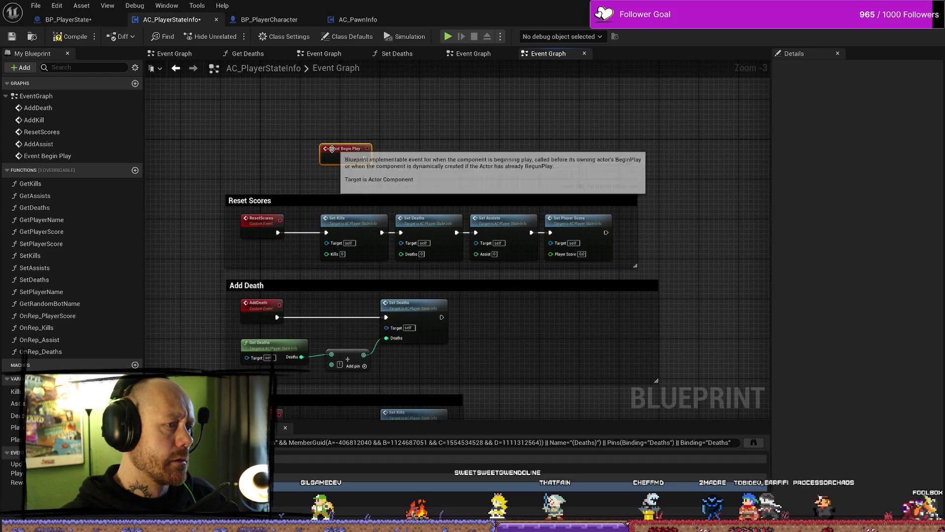
Position Event Begin Play above Reset Scores, compile with F7, and go to BP_PlayerState
{"action": "left_click_drag", "start_coordinate": [344, 149], "coordinate": [246, 144]}
{"action": "left_click", "coordinate": [411, 165]}
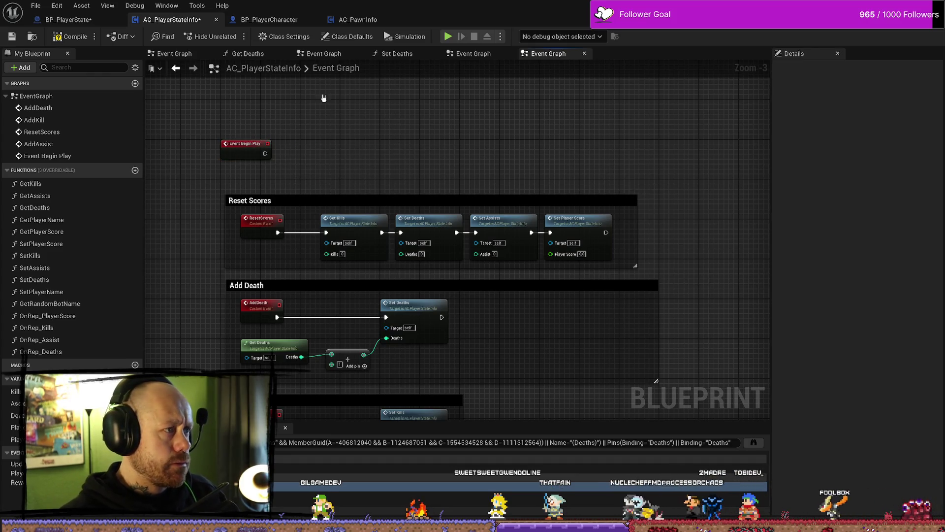
{"action": "key", "text": "F7"}
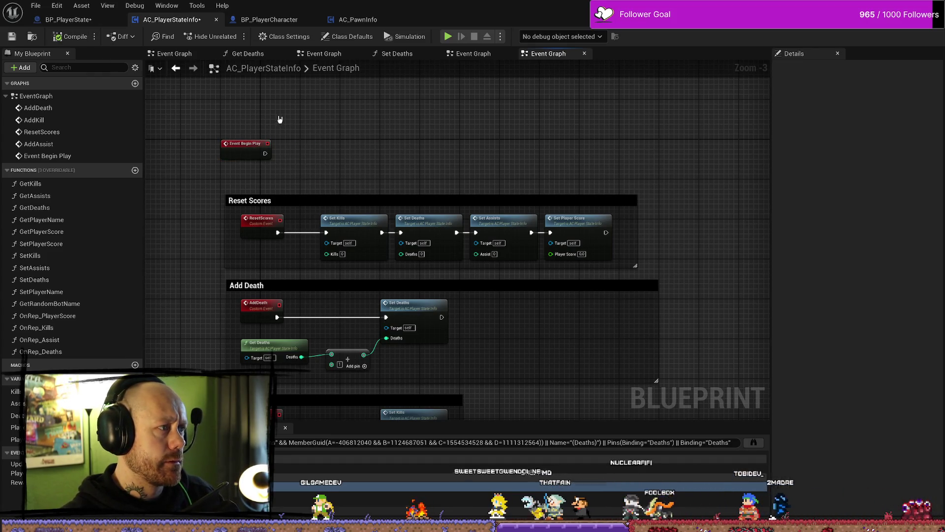
{"action": "left_click_drag", "start_coordinate": [243, 147], "coordinate": [258, 152]}
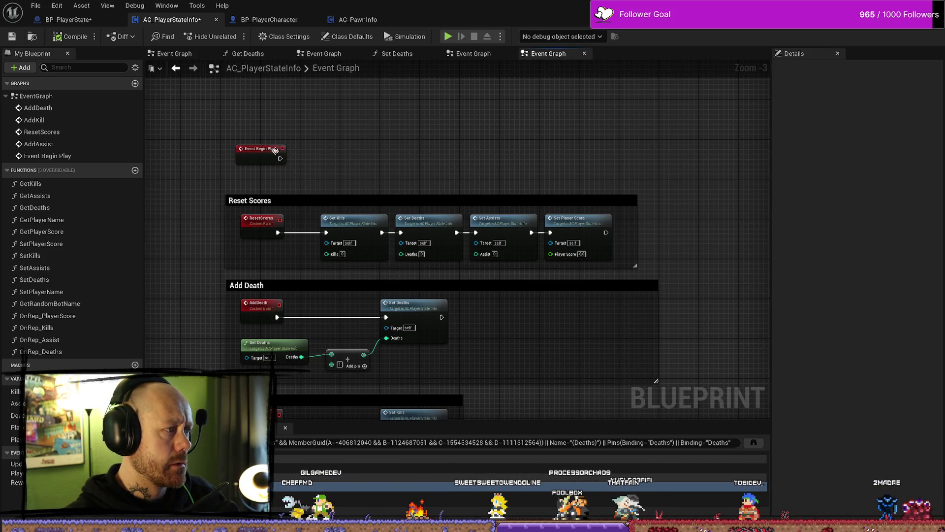
{"action": "left_click", "coordinate": [68, 19]}
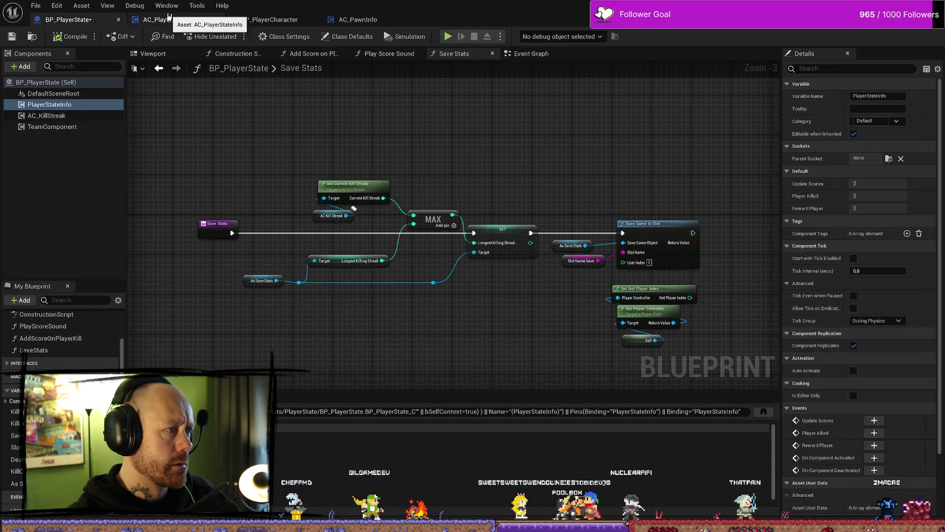
In BP_PlayerCharacter, select PawnInfo and search Class Defaults details for 'stateinfo'
{"action": "left_click", "coordinate": [163, 20]}
{"action": "left_click", "coordinate": [252, 19]}
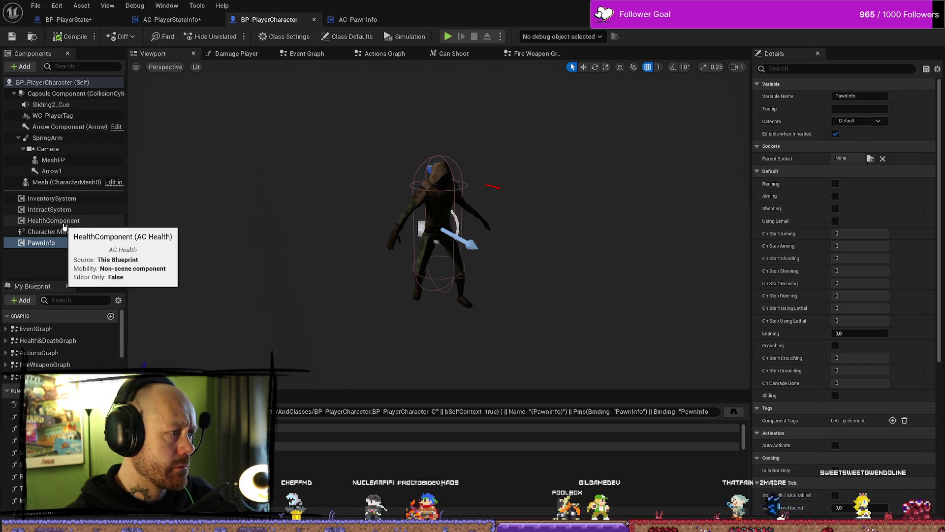
{"action": "left_click", "coordinate": [64, 244]}
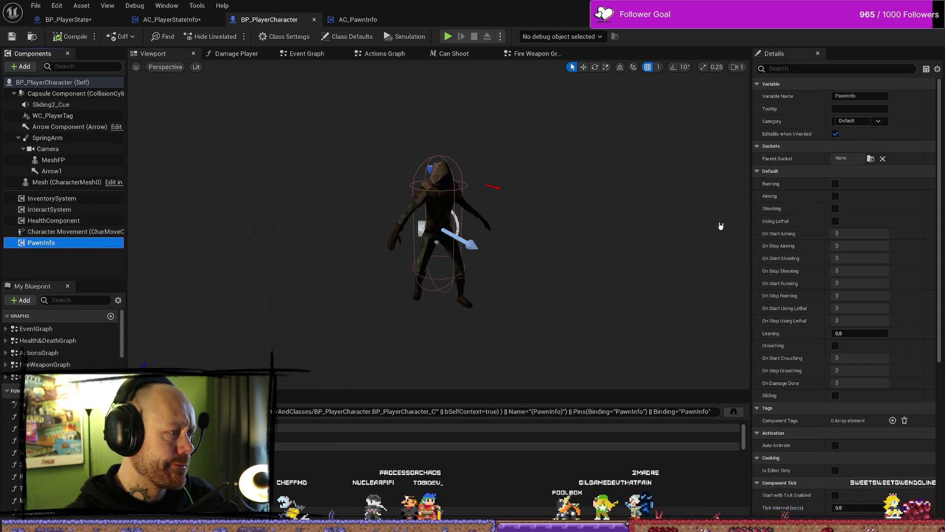
{"action": "left_click", "coordinate": [65, 86]}
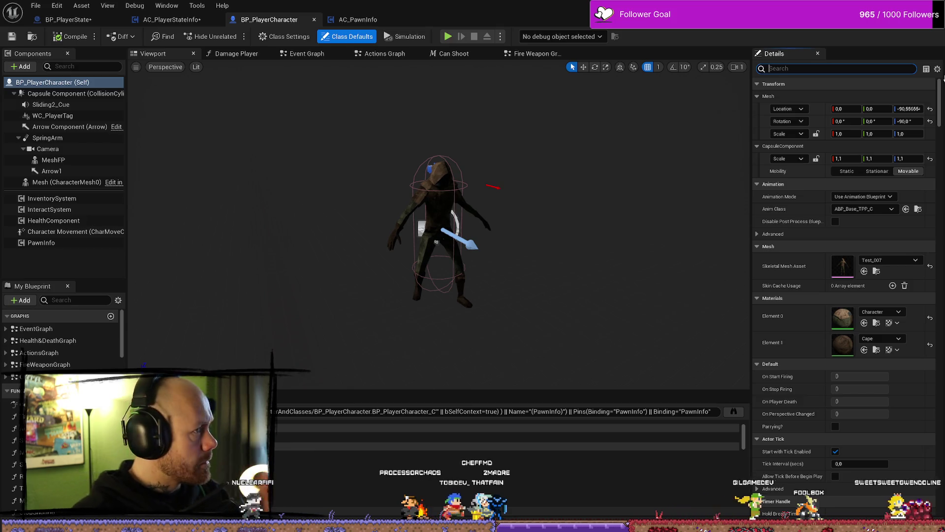
{"action": "type", "text": "state"}
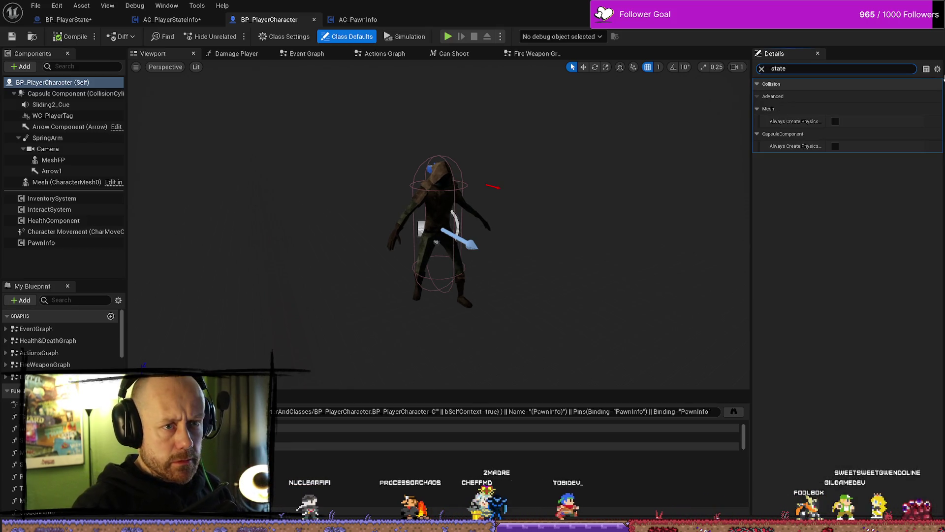
{"action": "type", "text": "info"}
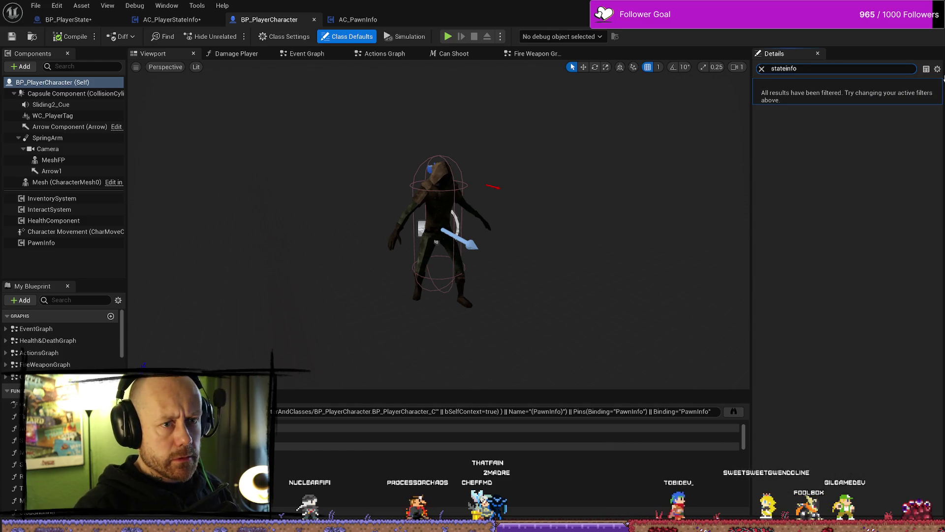
Clear the details search and search the blueprint members for 'stateinfo' instead
{"action": "double_click", "coordinate": [815, 68]}
{"action": "key", "text": "BackSpace"}
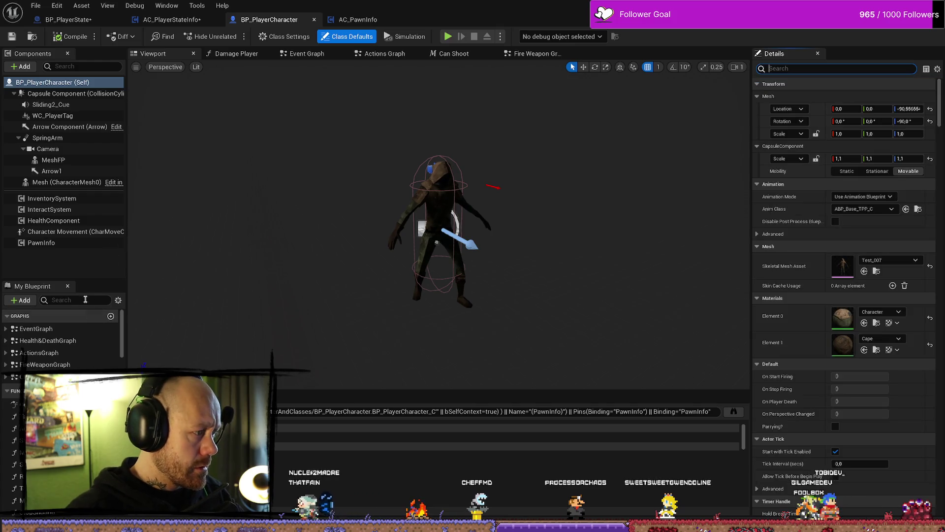
{"action": "left_click", "coordinate": [81, 300]}
{"action": "key", "text": "ctrl+a"}
{"action": "key", "text": "BackSpace"}
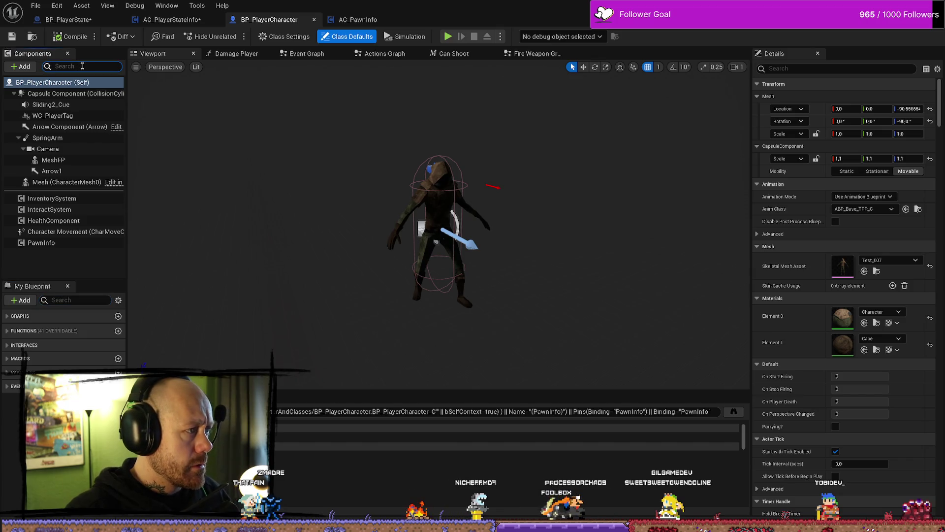
{"action": "type", "text": "stateinfo"}
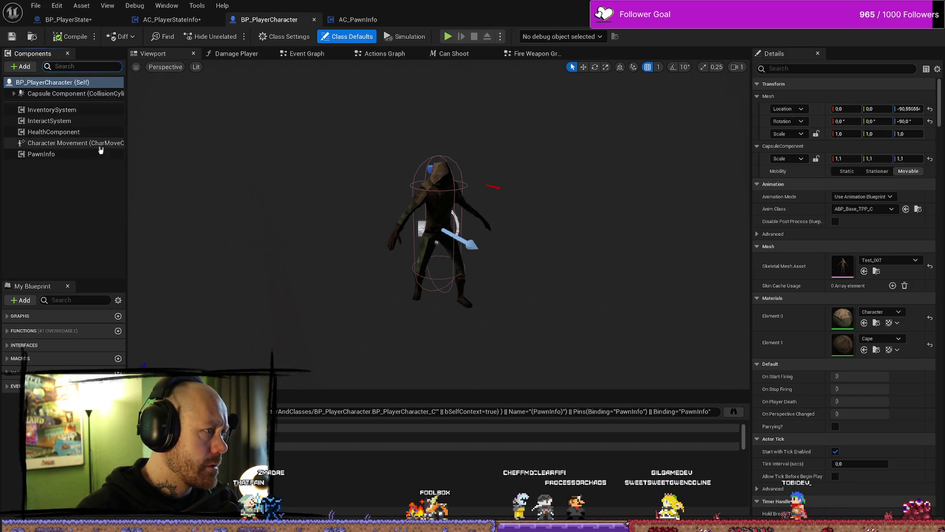
Deselect all components and expand Capsule Component and SpringArm
{"action": "left_click", "coordinate": [52, 204]}
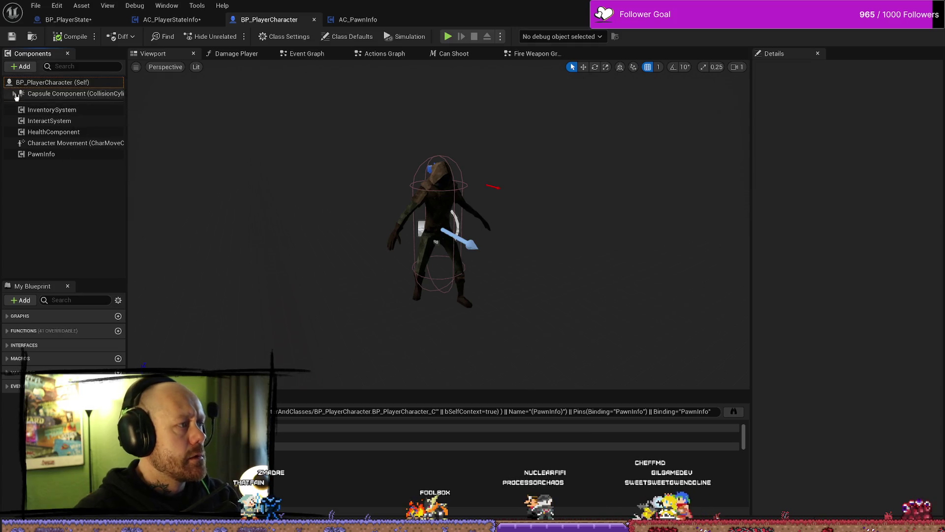
{"action": "left_click", "coordinate": [13, 94]}
{"action": "left_click", "coordinate": [19, 138]}
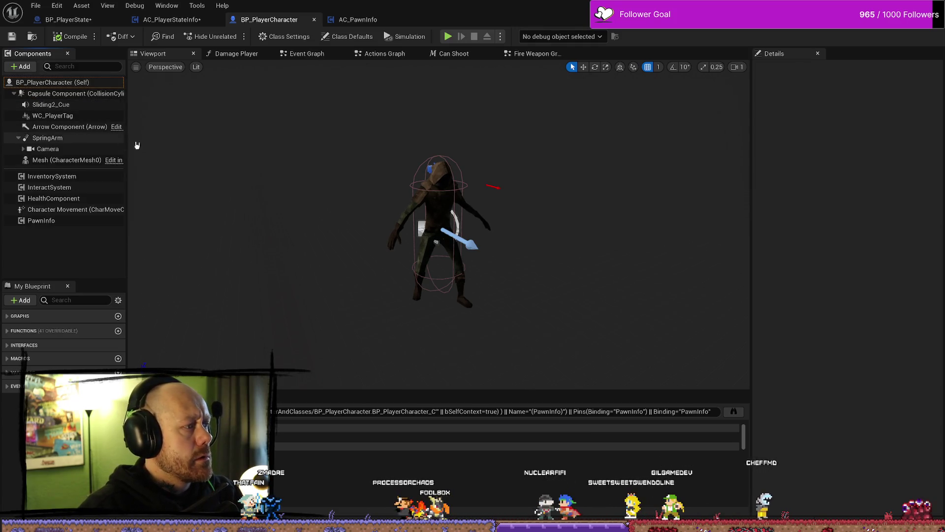